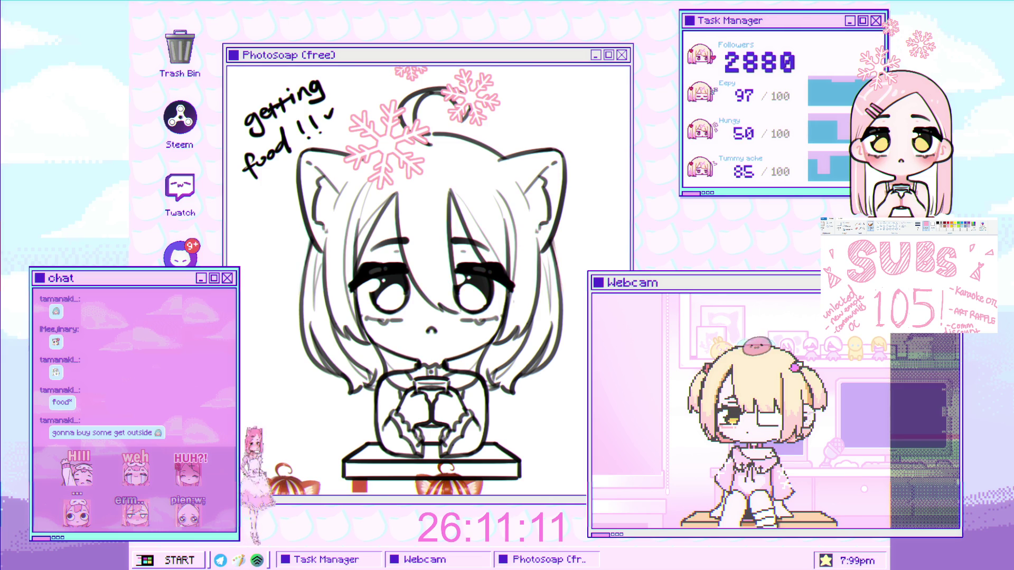
With a larger brush, paint pale cream over the cat-girl's face and hands, then red across her head top.
left_click(424, 235)
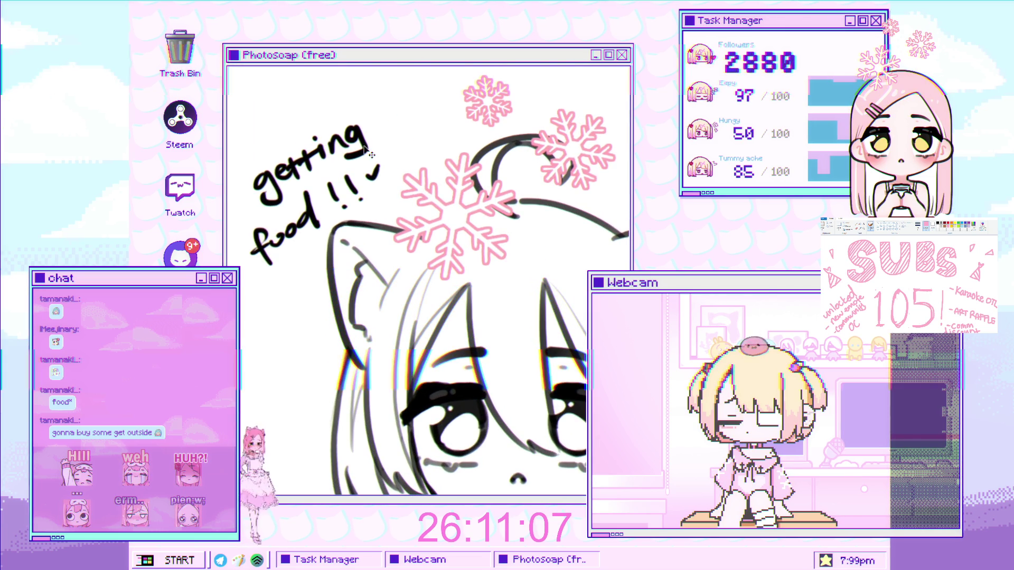
scroll(397, 215, "down", 2)
scroll(344, 285, "down", 5)
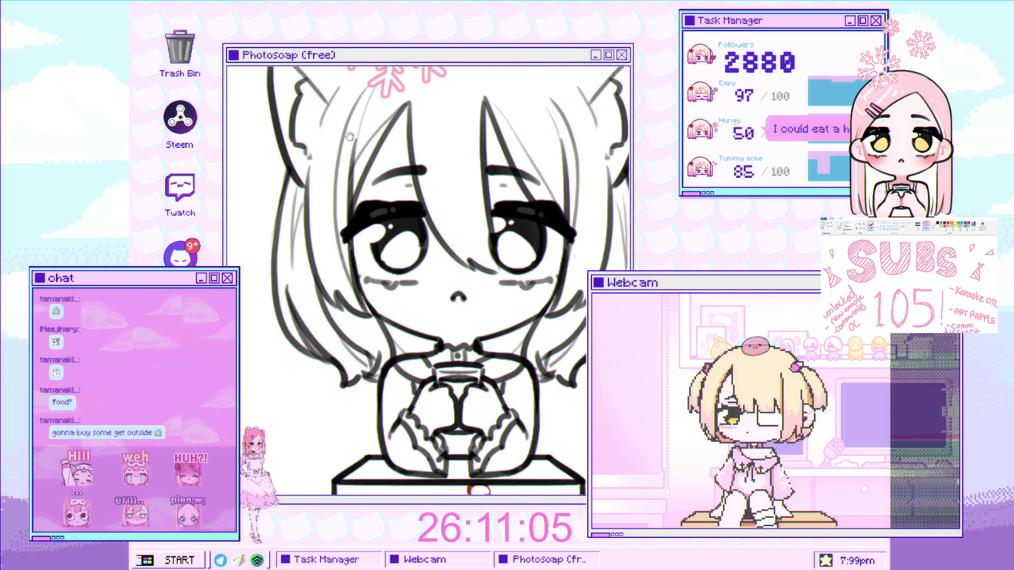
scroll(344, 285, "down", 2)
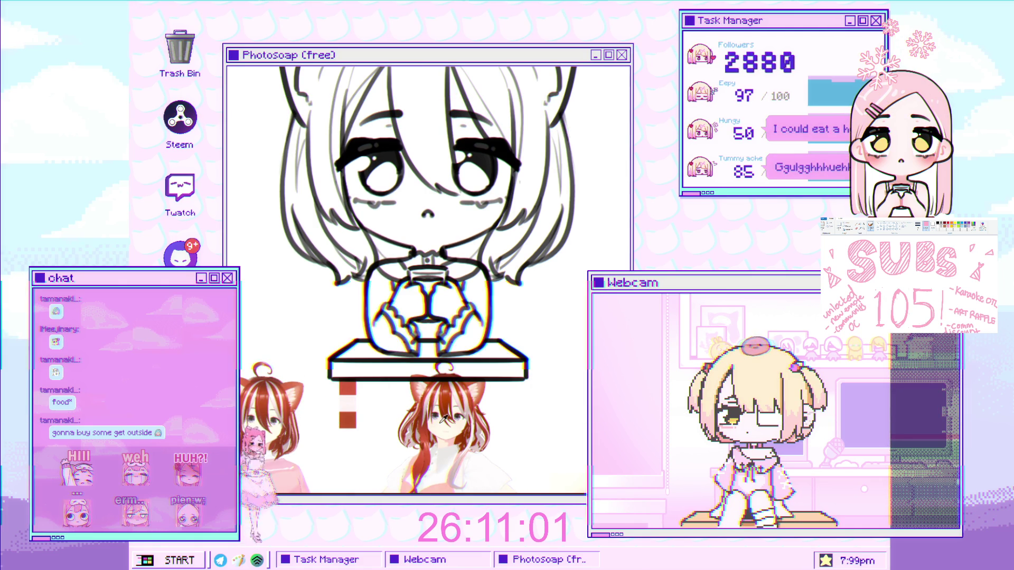
scroll(402, 280, "up", 3)
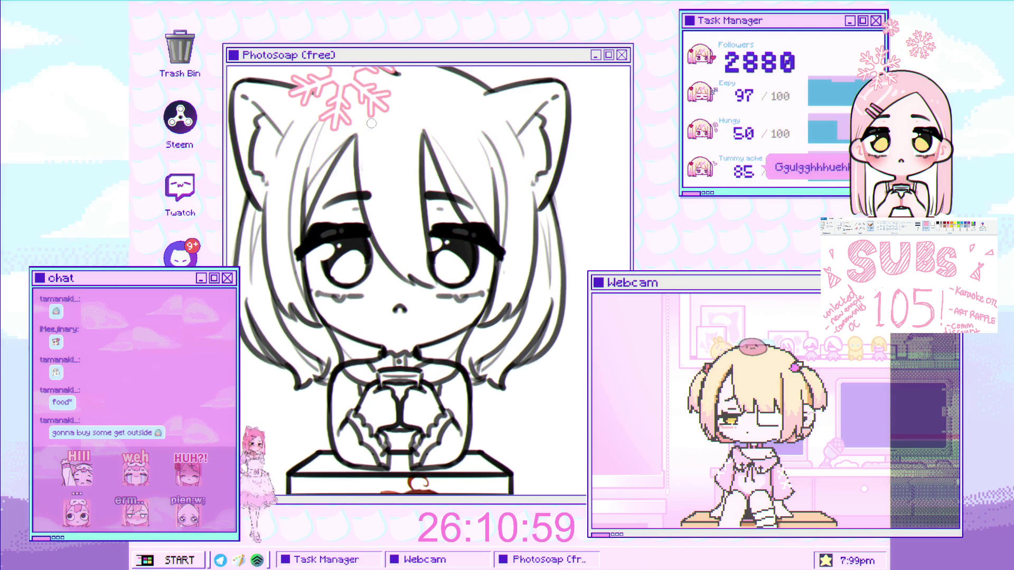
key("bracketright")
key("bracketright")
key("bracketright")
left_click_drag(380, 174, 421, 252)
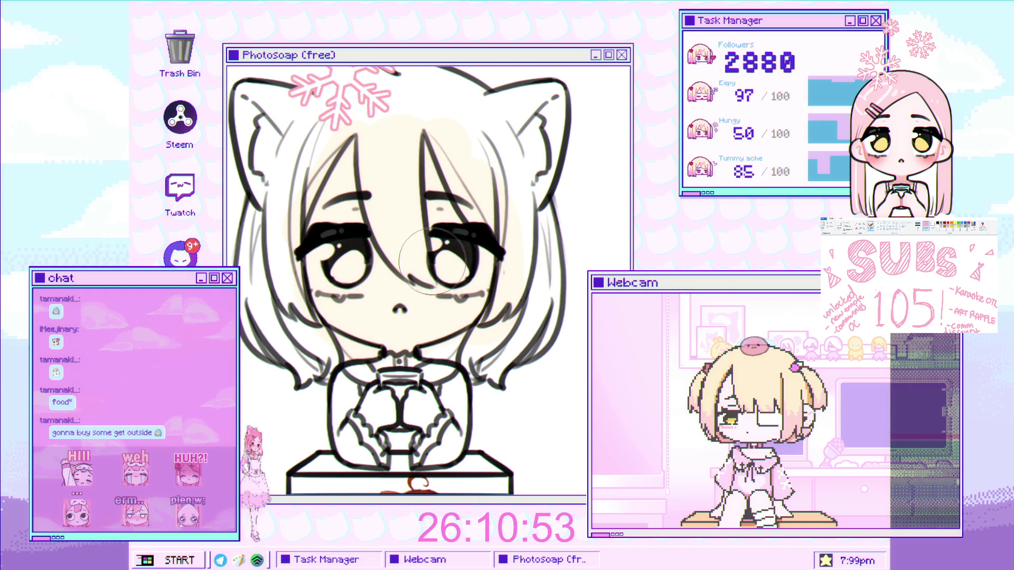
scroll(425, 272, "up", 3)
left_click_drag(364, 322, 439, 333)
scroll(434, 328, "down", 3)
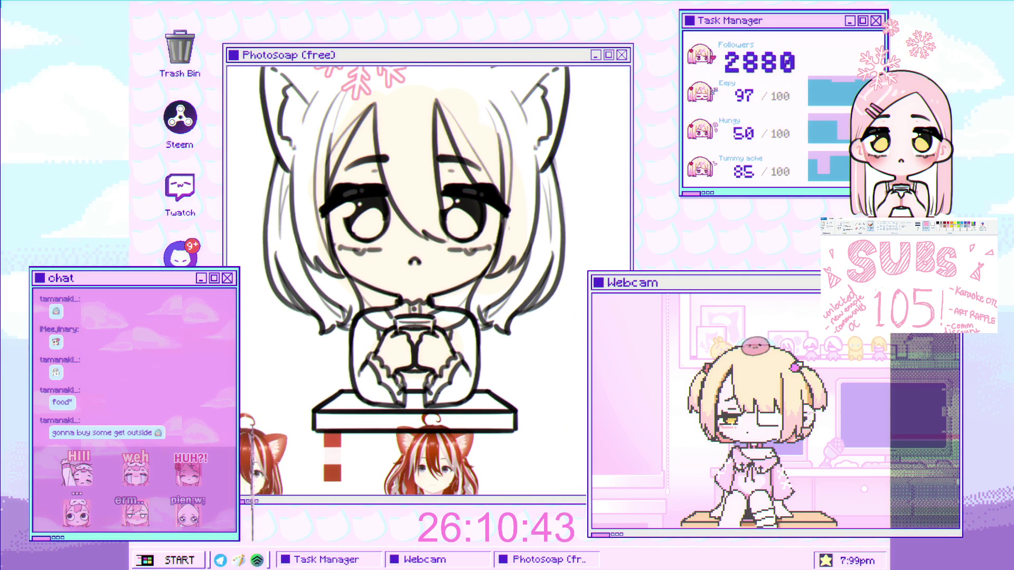
left_click_drag(402, 100, 359, 145)
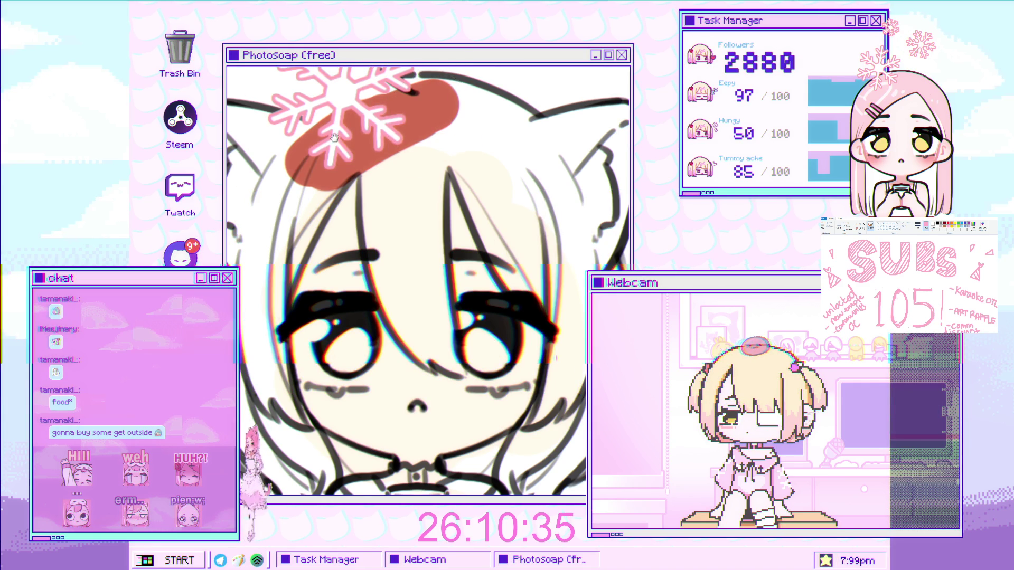
Fill the inside of the ahoge loop on top of the head with red.
left_click_drag(331, 131, 346, 195)
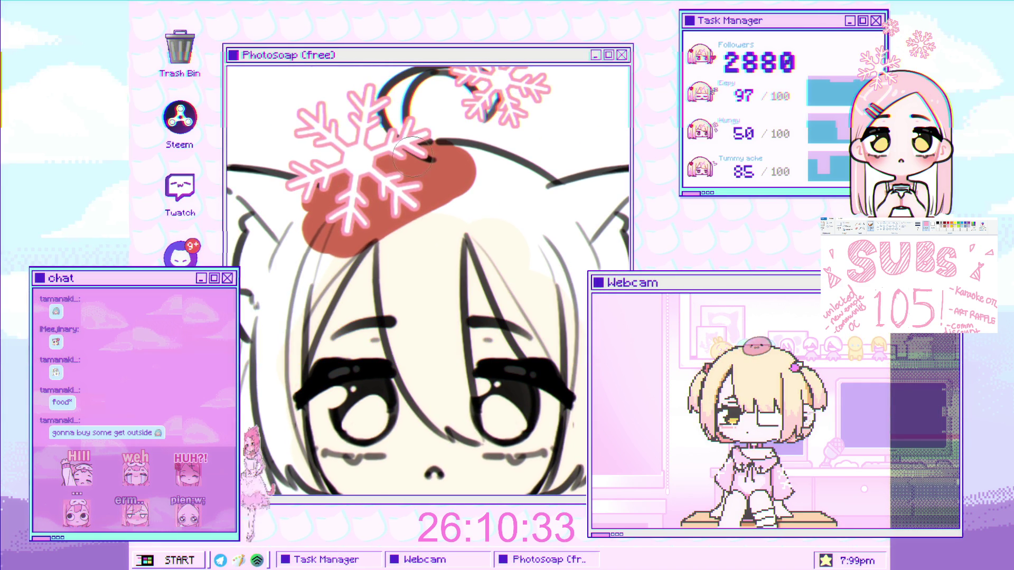
scroll(417, 155, "up", 2)
scroll(407, 153, "up", 1)
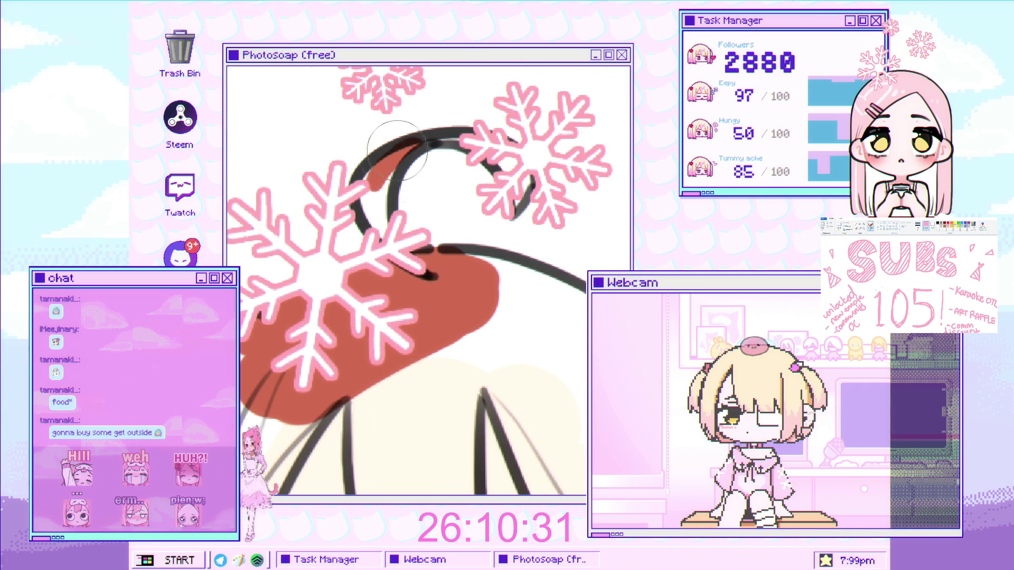
left_click_drag(400, 152, 351, 269)
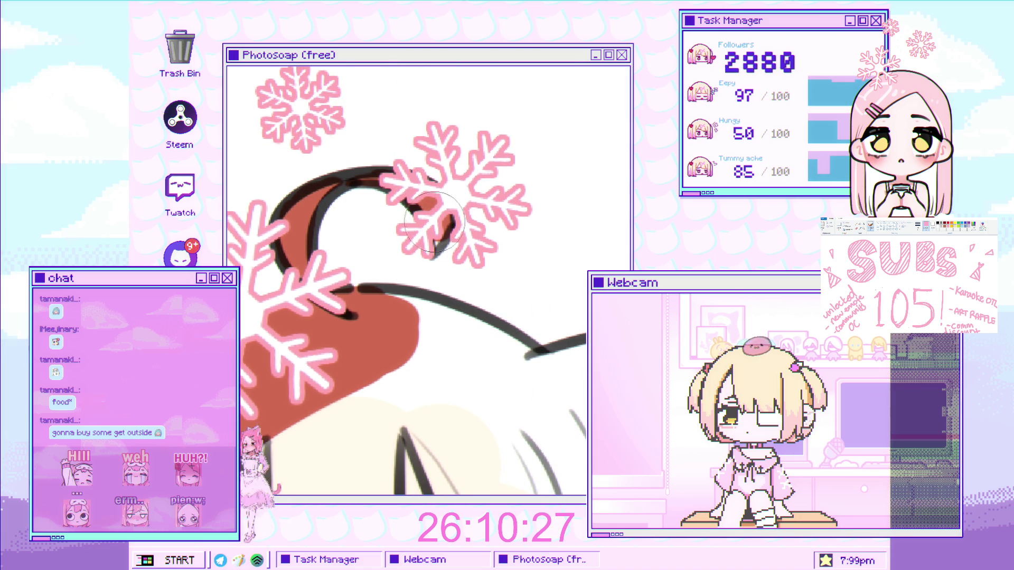
scroll(425, 193, "up", 3)
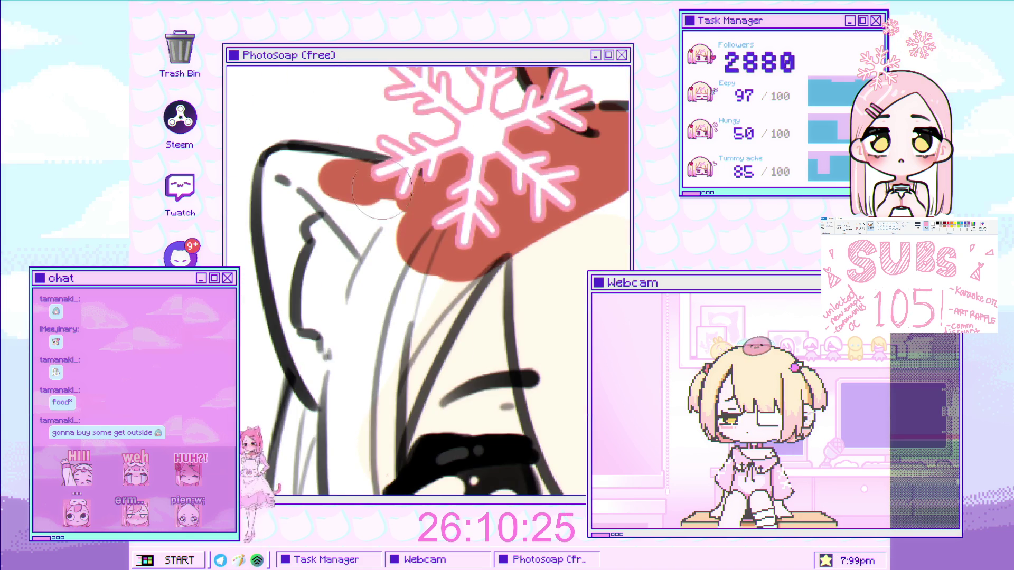
scroll(432, 187, "down", 3)
scroll(383, 222, "up", 2)
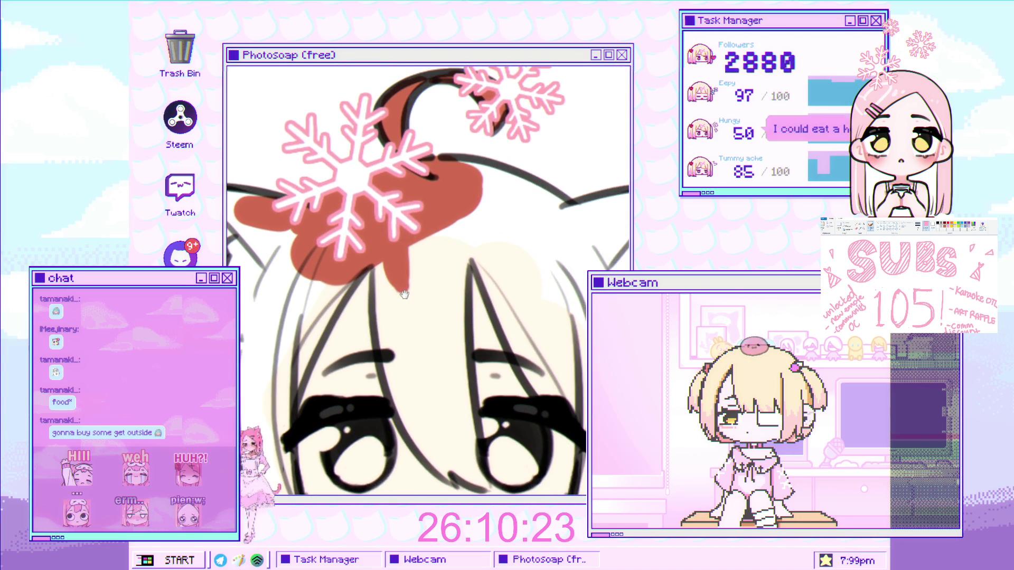
left_click_drag(383, 222, 383, 156)
Paint red hair down the left of the face, over the forehead and between the eyes.
left_click_drag(317, 211, 289, 311)
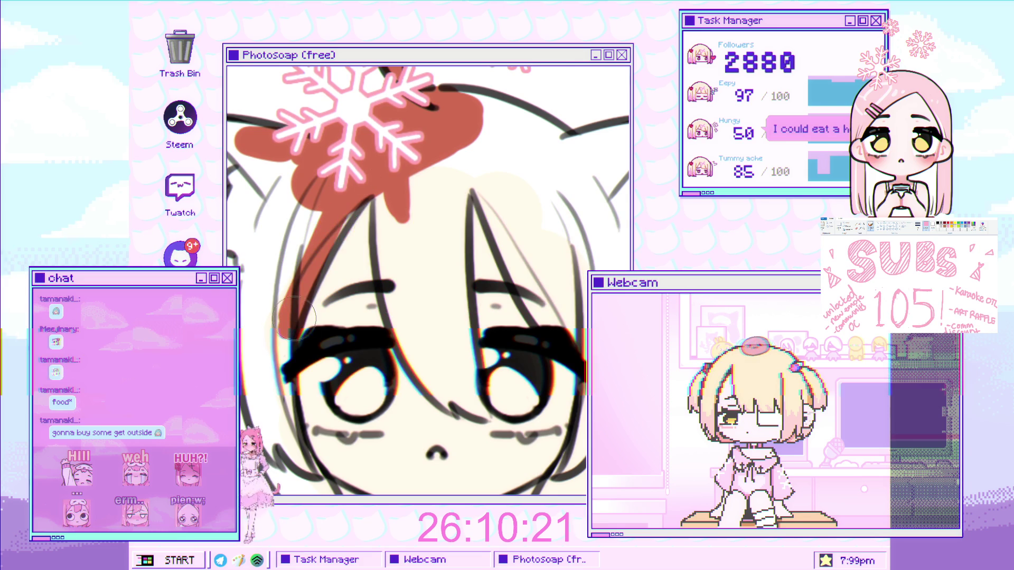
scroll(402, 211, "up", 2)
left_click_drag(353, 177, 449, 359)
mouse_move(454, 322)
left_mouse_down()
mouse_move(359, 197)
mouse_move(344, 222)
left_mouse_up()
scroll(360, 197, "down", 2)
mouse_move(338, 169)
left_mouse_down()
mouse_move(321, 293)
mouse_move(296, 359)
left_mouse_up()
left_click_drag(280, 206, 312, 359)
left_click_drag(317, 317, 339, 378)
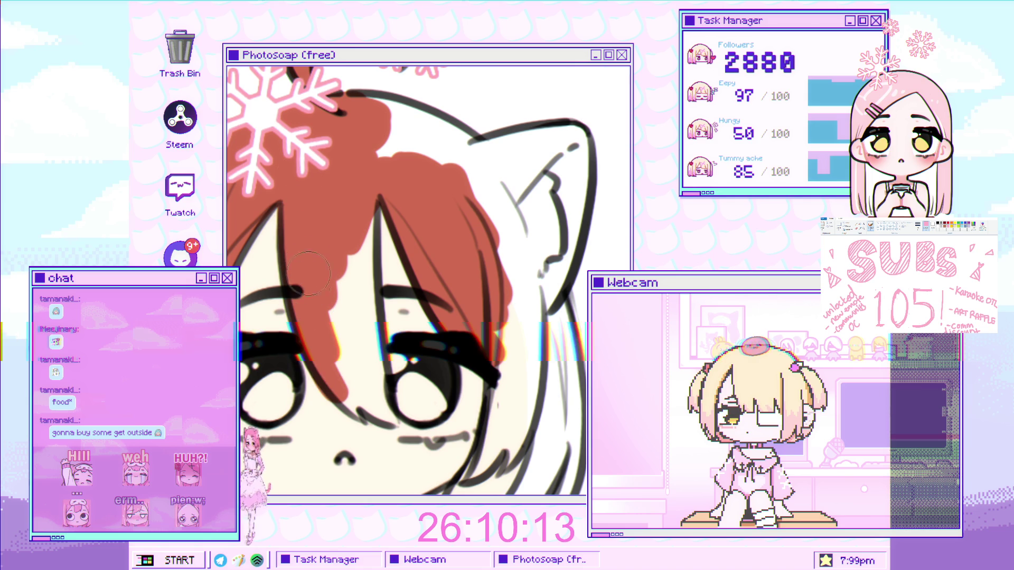
key("ctrl+z")
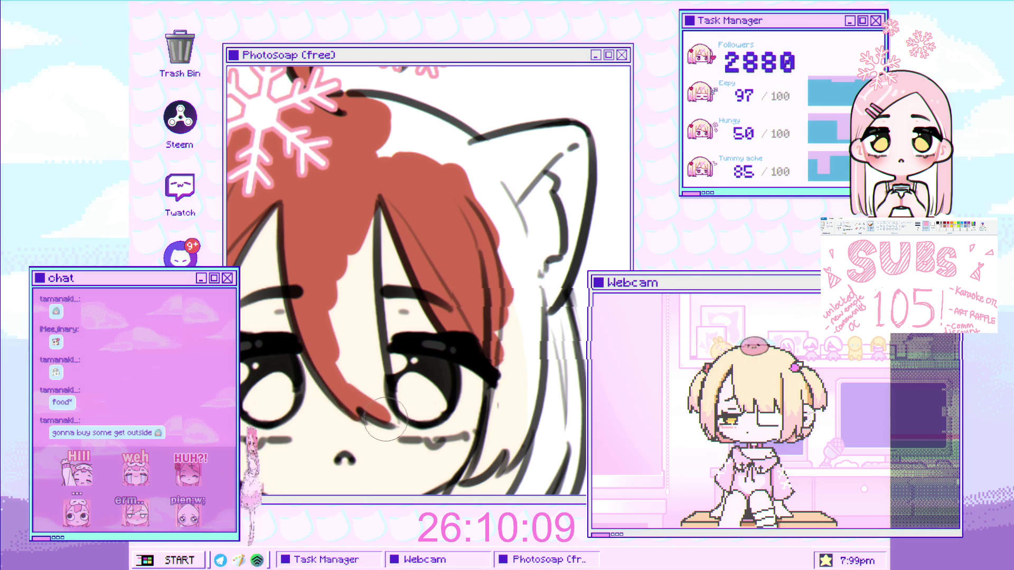
mouse_move(375, 411)
left_mouse_down()
mouse_move(359, 355)
mouse_move(366, 331)
left_mouse_up()
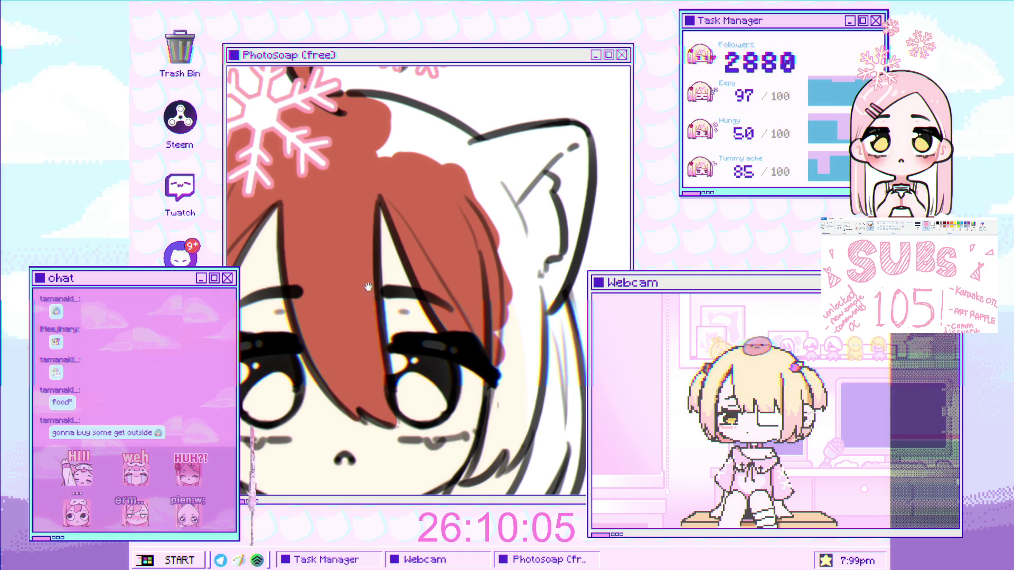
Extend red along the hair top, both hair edges, and the lower hair by cheek and chin.
left_click_drag(365, 293, 370, 342)
mouse_move(395, 163)
left_mouse_down()
mouse_move(439, 173)
mouse_move(520, 317)
mouse_move(547, 259)
left_mouse_up()
left_click_drag(268, 118, 319, 50)
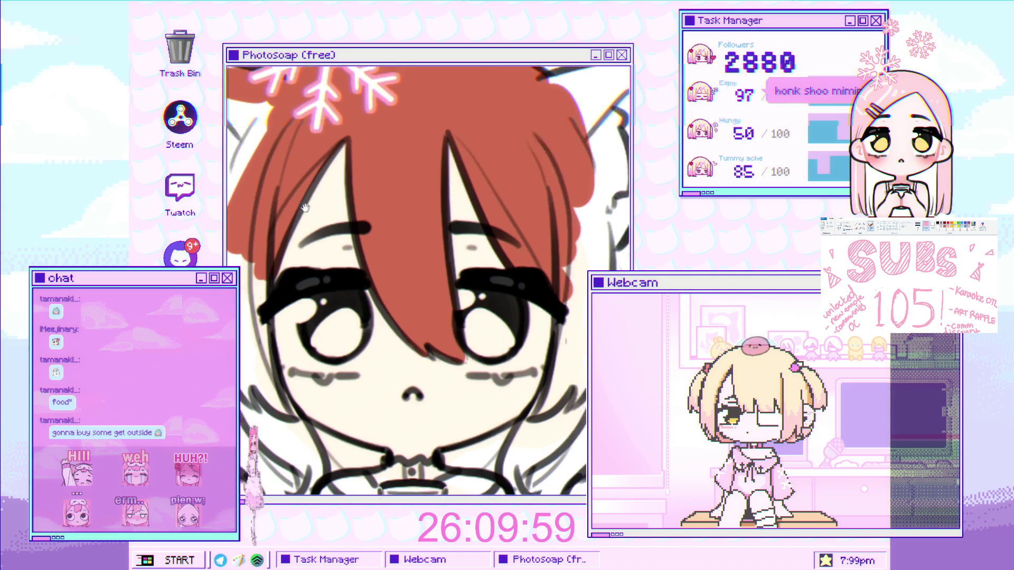
left_click_drag(269, 243, 277, 407)
mouse_move(265, 257)
left_mouse_down()
mouse_move(285, 369)
mouse_move(290, 291)
left_mouse_up()
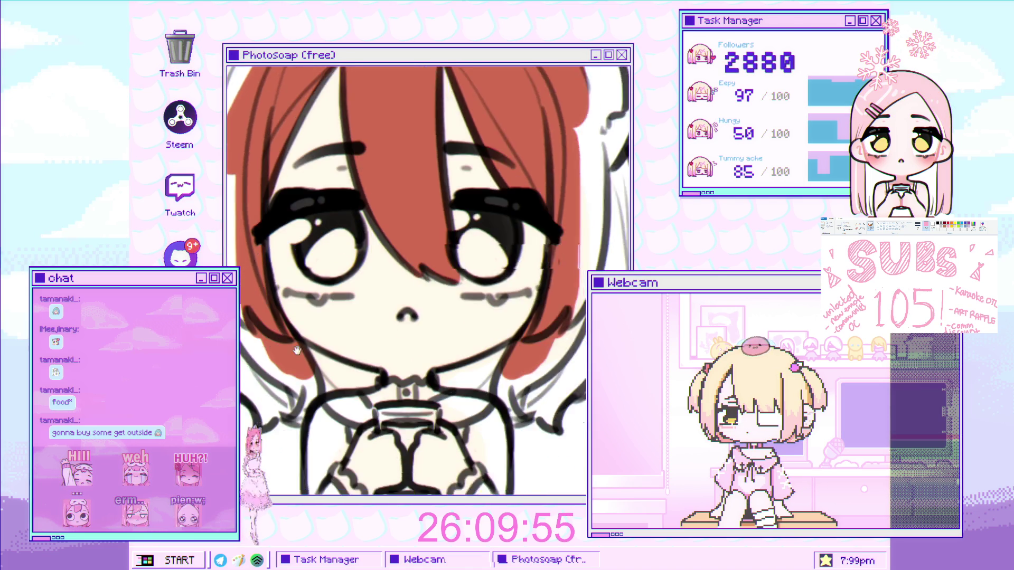
mouse_move(270, 328)
left_mouse_down()
mouse_move(338, 381)
mouse_move(381, 377)
mouse_move(306, 391)
left_mouse_up()
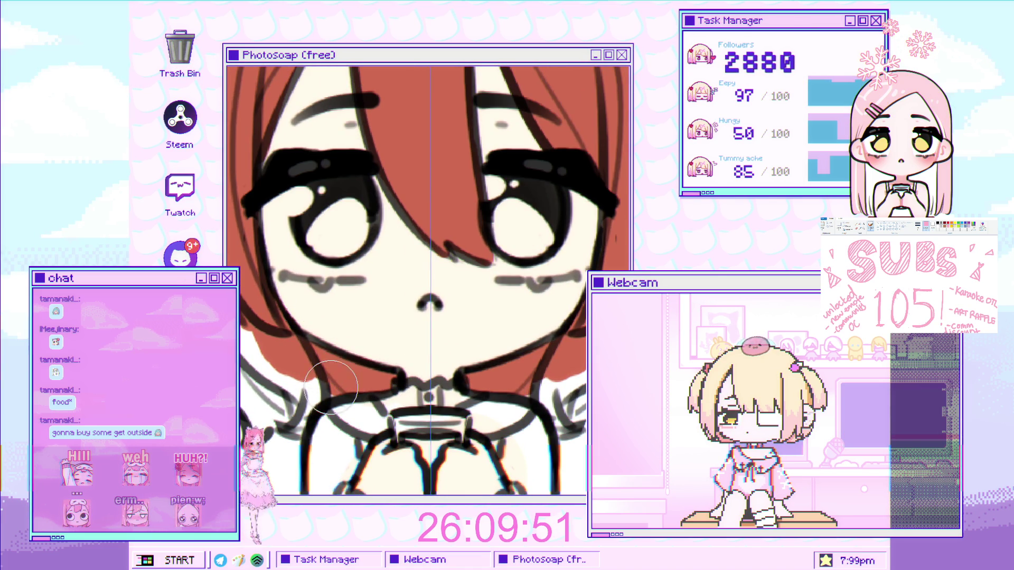
left_click_drag(310, 356, 340, 384)
Fill the remaining white gaps between strands left of the face and at the hair tip red.
scroll(341, 384, "up", 5)
left_click_drag(365, 317, 378, 357)
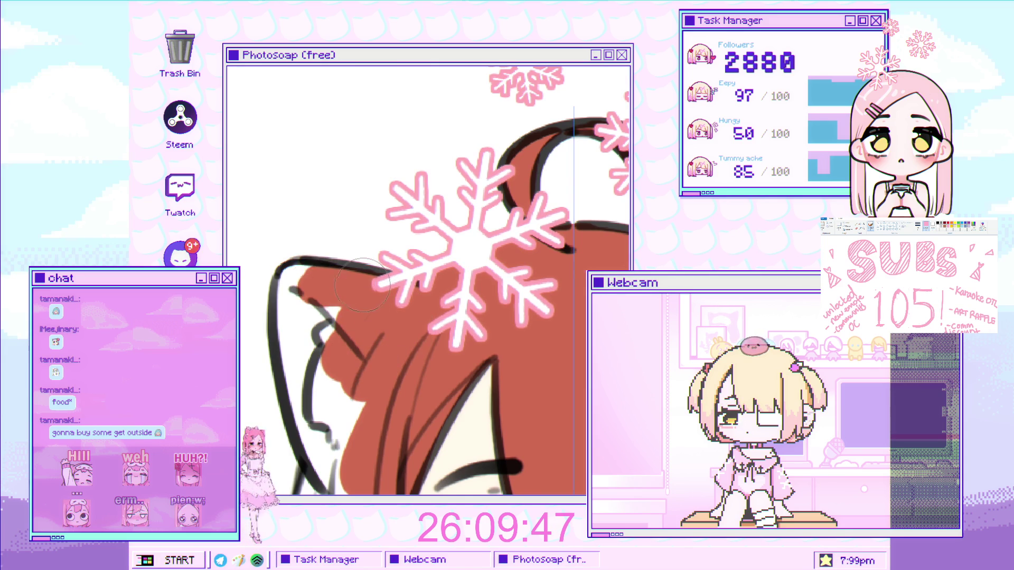
left_click_drag(300, 280, 318, 326)
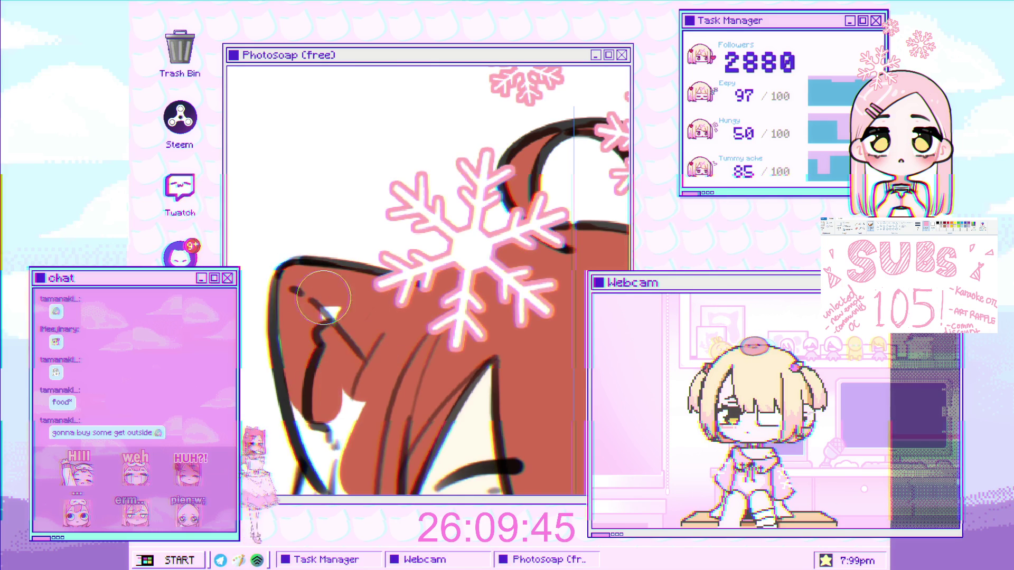
mouse_move(331, 377)
left_mouse_down()
mouse_move(320, 338)
mouse_move(317, 158)
left_mouse_up()
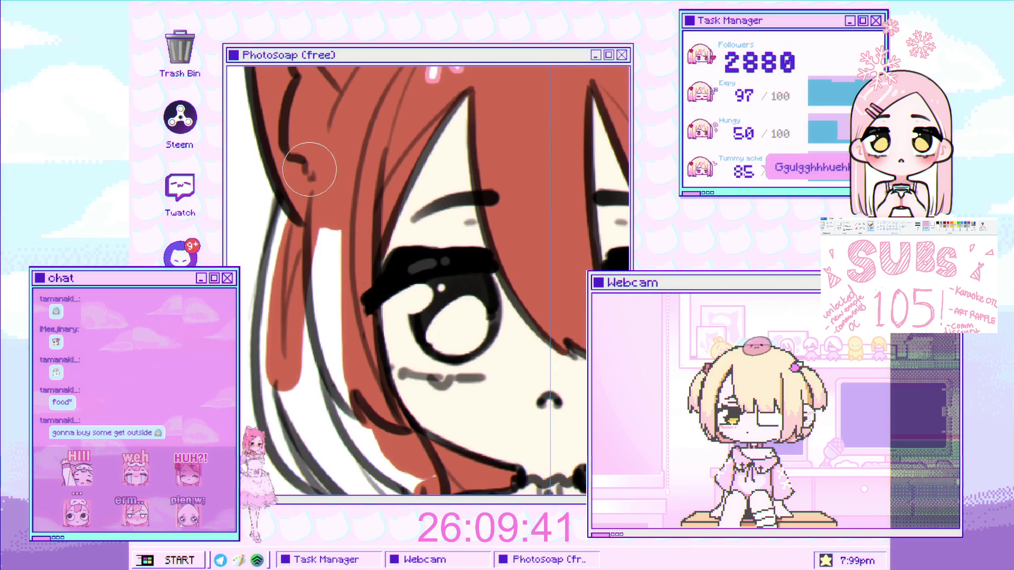
left_click_drag(292, 195, 343, 417)
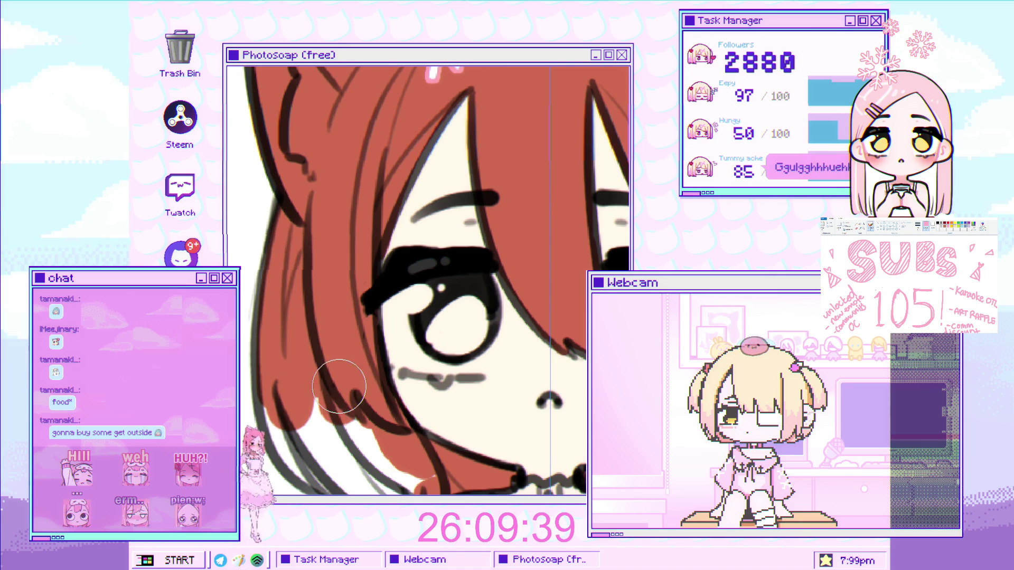
left_click_drag(346, 256, 322, 145)
left_click_drag(332, 317, 274, 313)
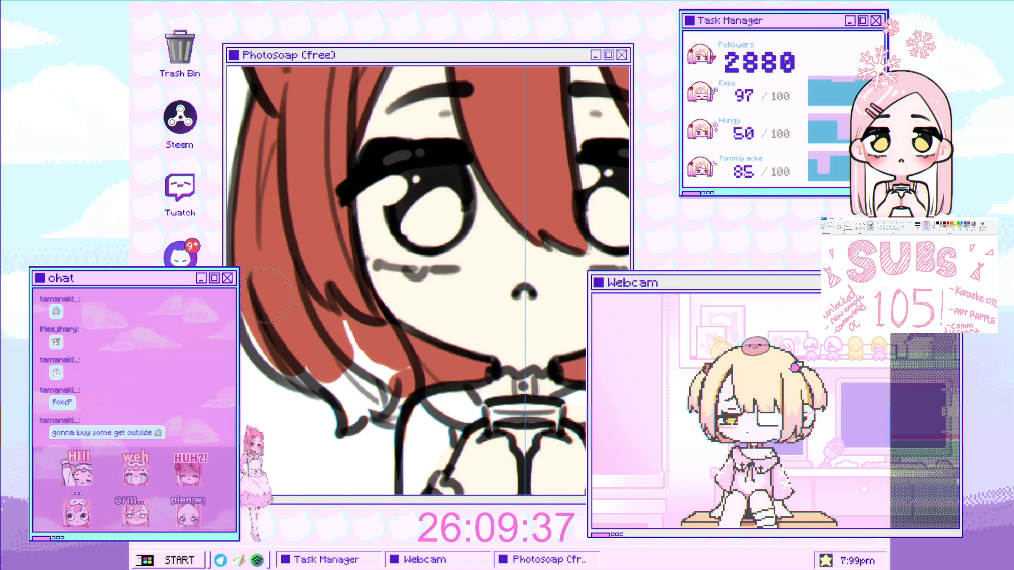
left_click_drag(297, 363, 337, 321)
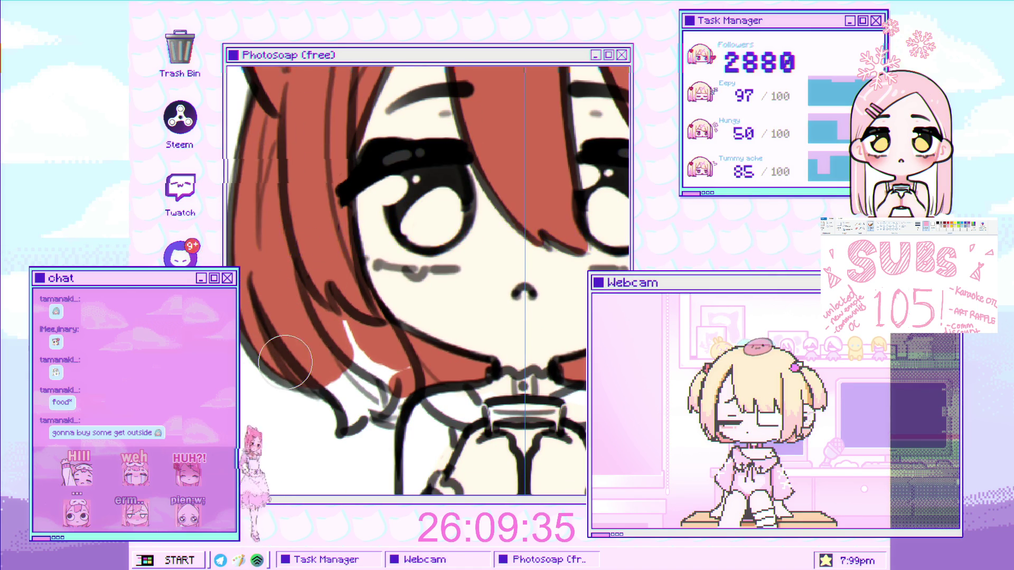
mouse_move(349, 423)
left_mouse_down()
mouse_move(376, 408)
mouse_move(389, 415)
left_mouse_up()
scroll(411, 388, "down", 3)
scroll(474, 121, "up", 1)
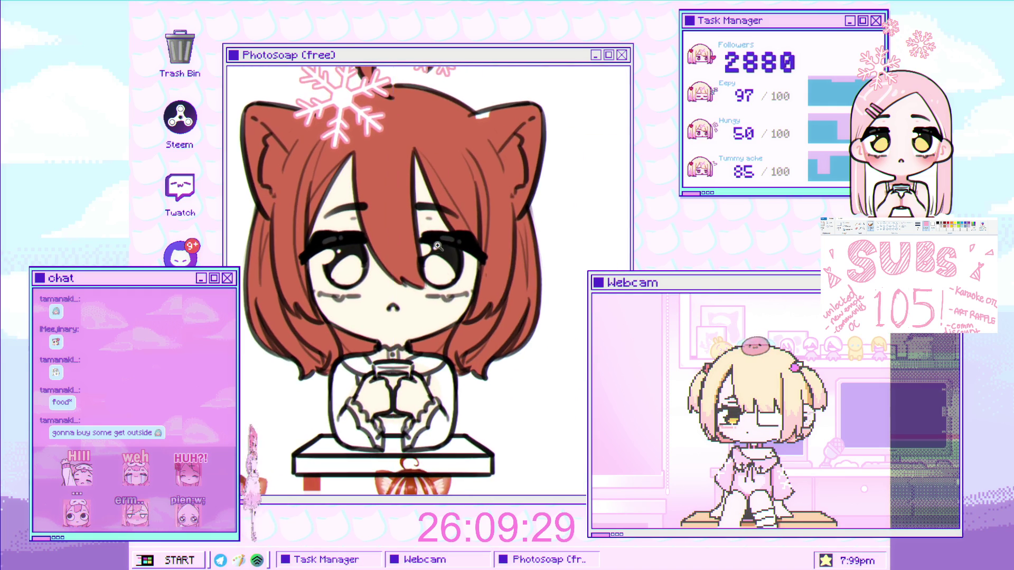
scroll(475, 122, "up", 2)
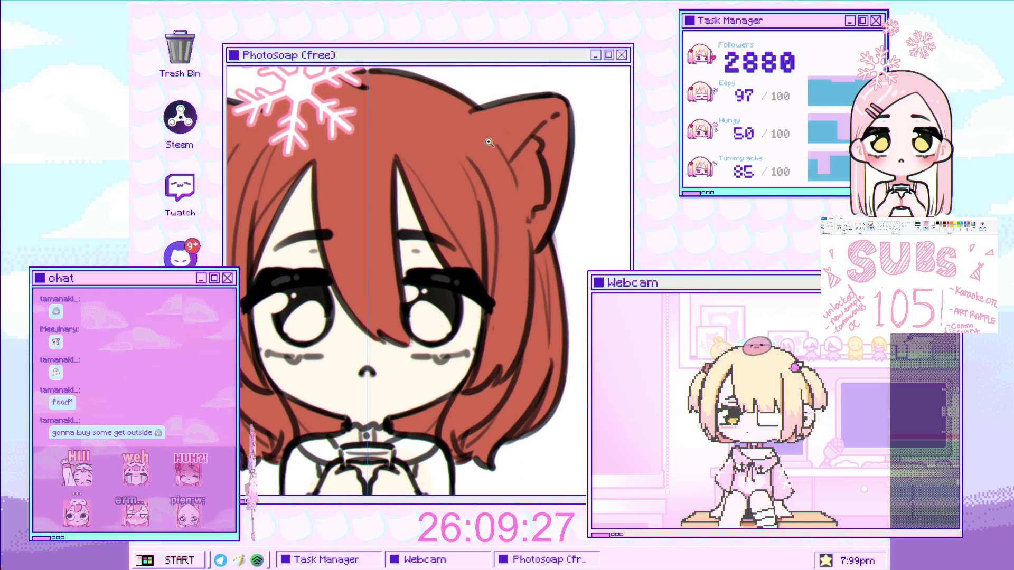
scroll(327, 294, "up", 2)
scroll(306, 286, "up", 1)
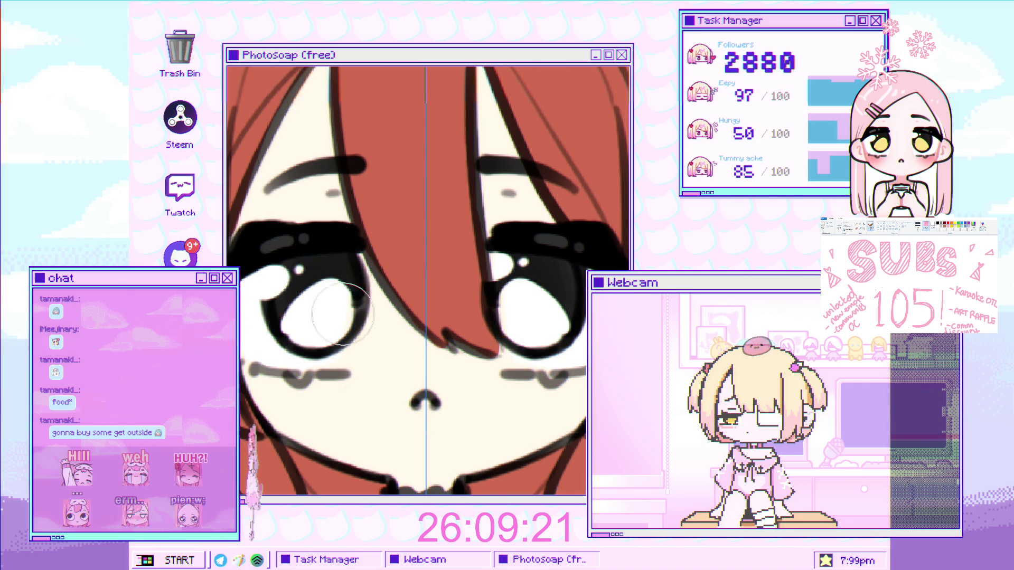
scroll(333, 280, "up", 1)
mouse_move(353, 300)
left_mouse_down()
mouse_move(298, 303)
mouse_move(423, 289)
left_mouse_up()
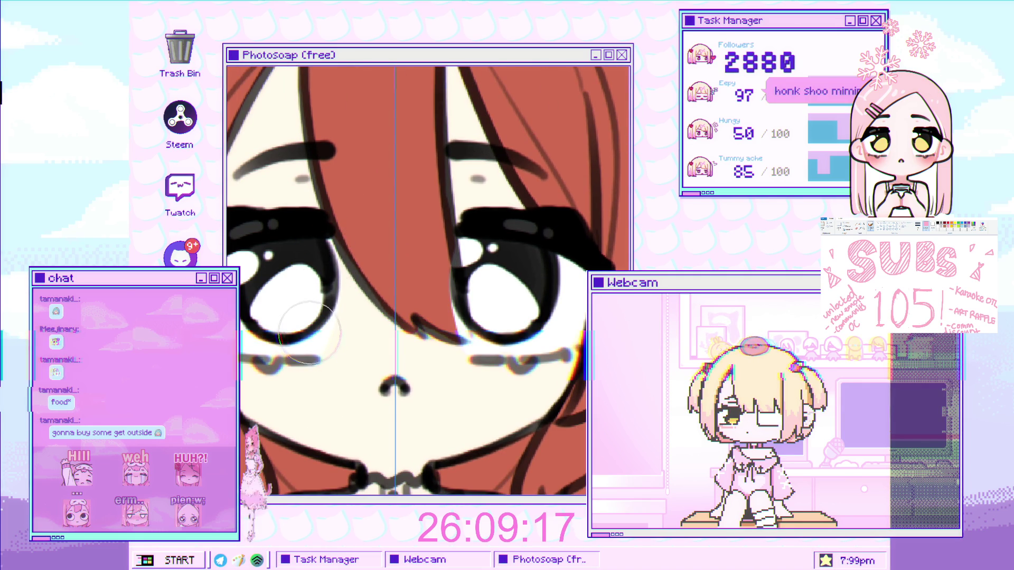
scroll(306, 328, "down", 1)
scroll(306, 329, "up", 1)
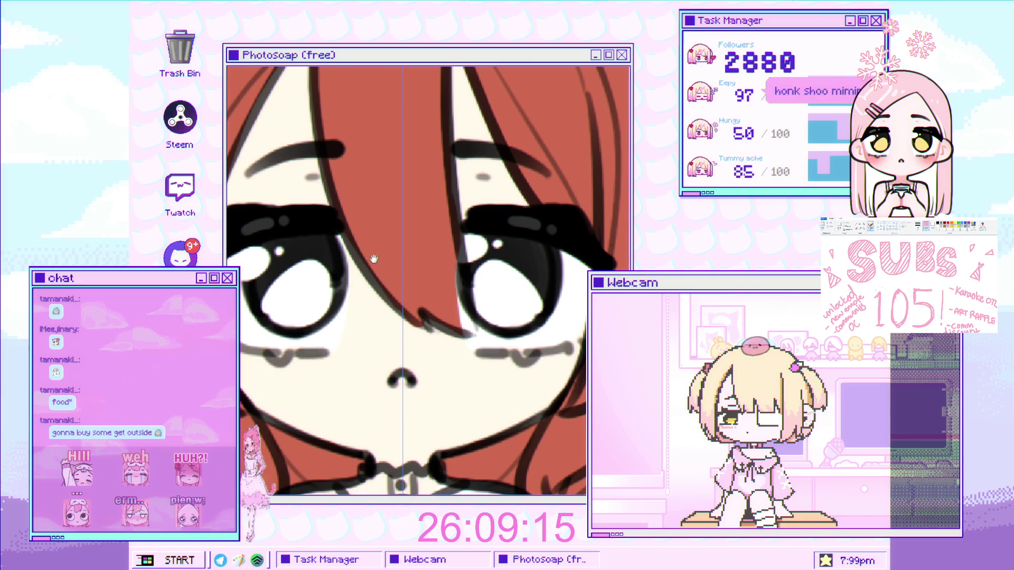
left_click_drag(373, 257, 315, 335)
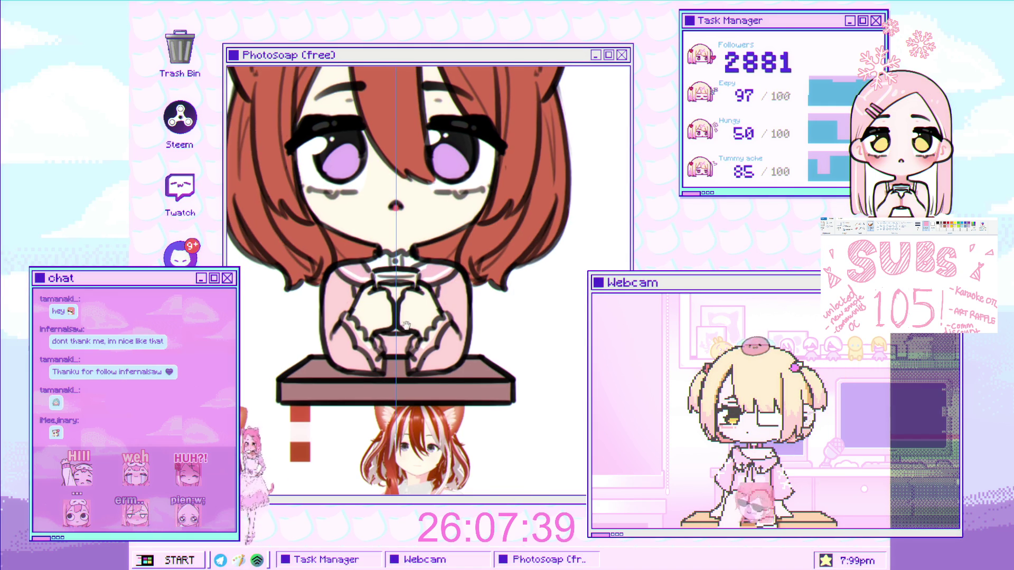
Switch documents with Ctrl+Tab, zoom in, and paint a white highlight stroke on the cat ear.
scroll(400, 309, "up", 2)
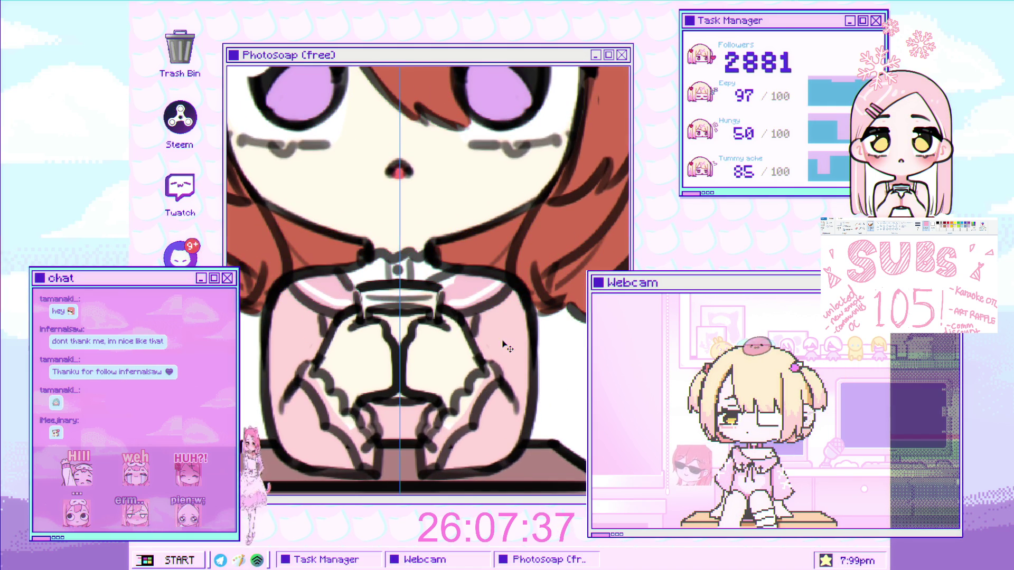
key("ctrl+Tab")
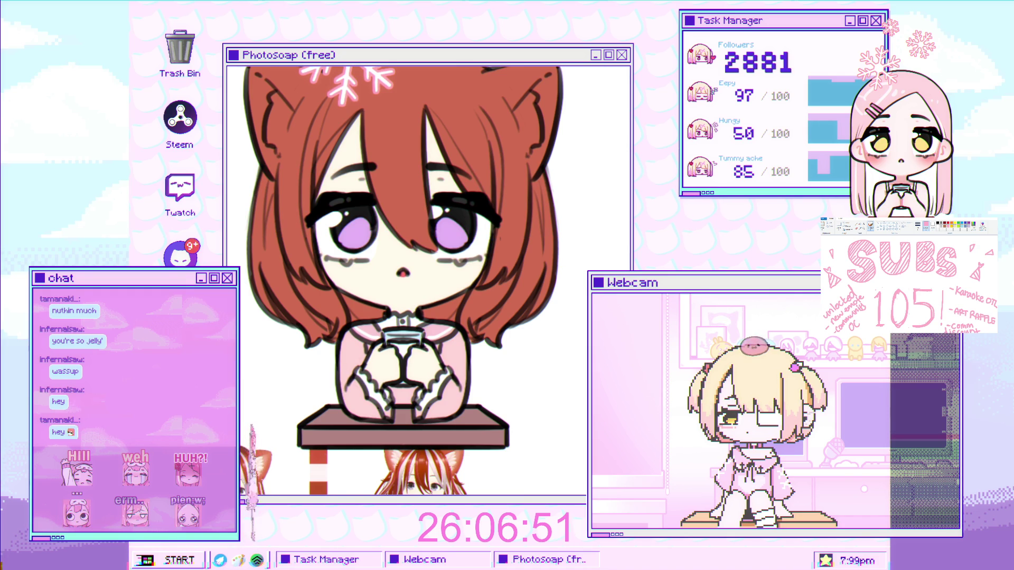
scroll(424, 305, "down", 3)
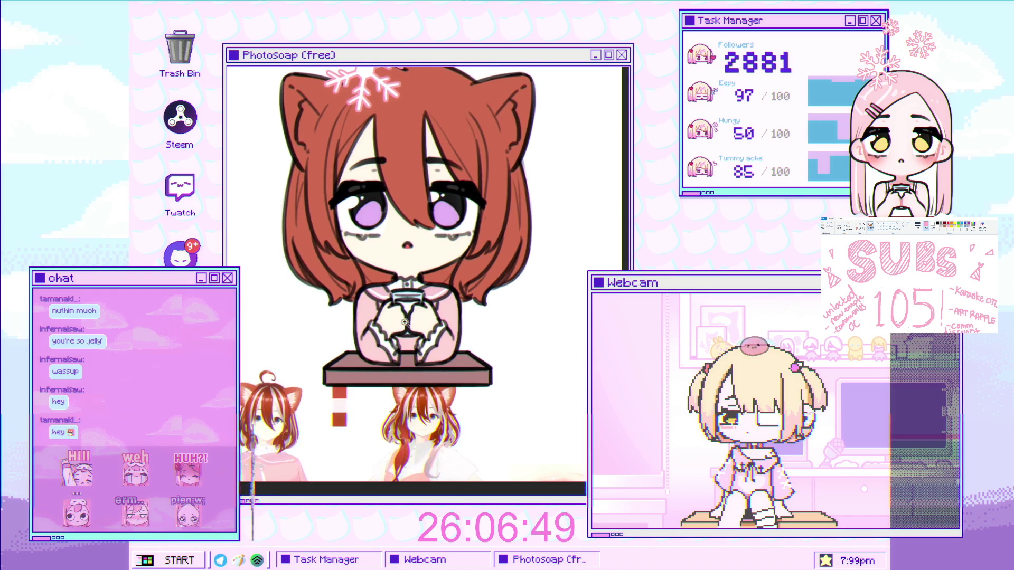
scroll(405, 322, "up", 2)
scroll(405, 322, "down", 2)
scroll(363, 373, "up", 2)
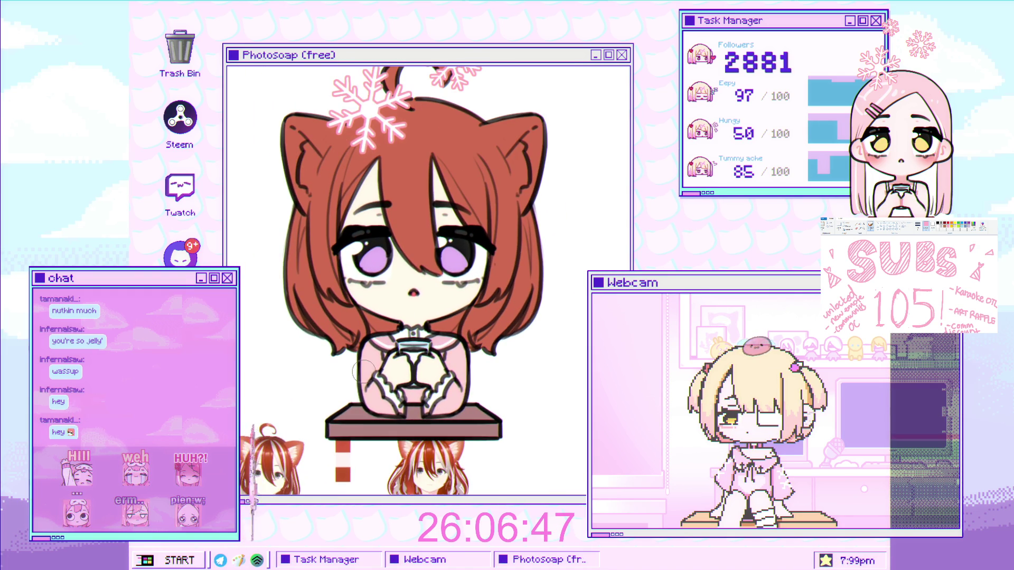
scroll(372, 360, "up", 2)
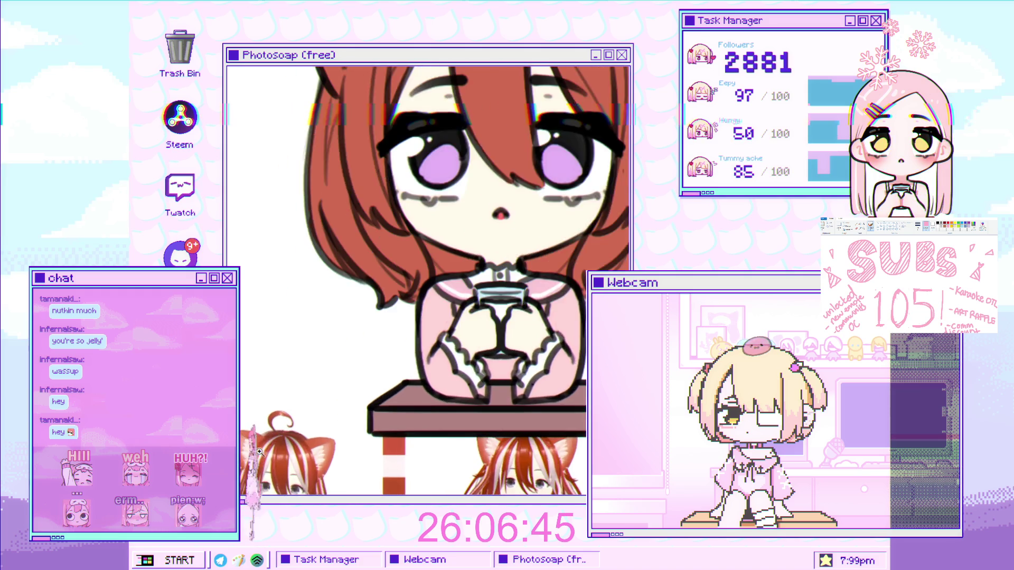
scroll(380, 360, "up", 1)
scroll(395, 361, "down", 3)
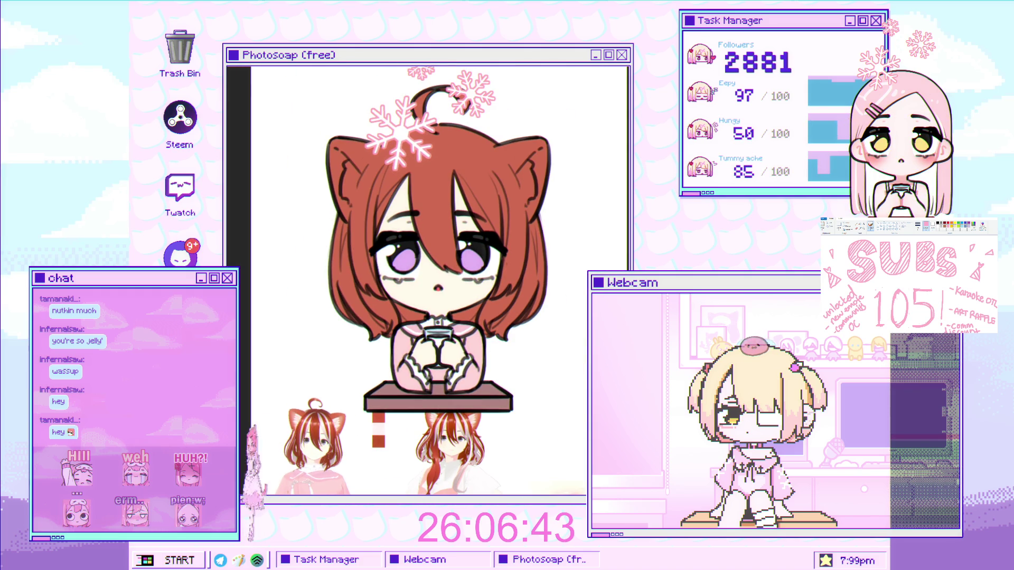
scroll(305, 409, "up", 2)
scroll(301, 433, "up", 1)
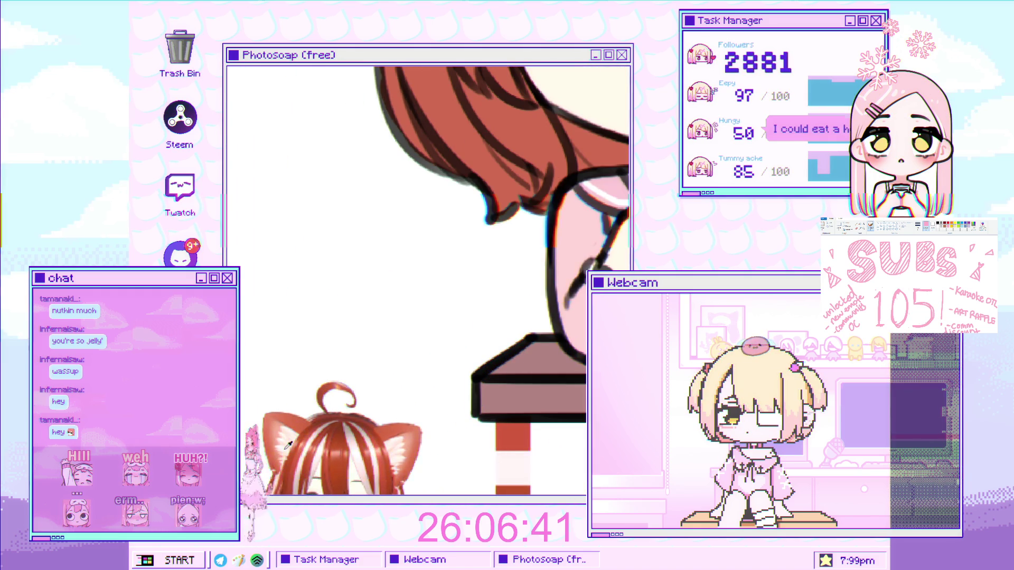
scroll(288, 446, "down", 3)
scroll(372, 246, "up", 1)
scroll(372, 245, "up", 3)
scroll(371, 245, "up", 1)
mouse_move(364, 281)
left_mouse_down()
mouse_move(392, 320)
mouse_move(355, 394)
left_mouse_up()
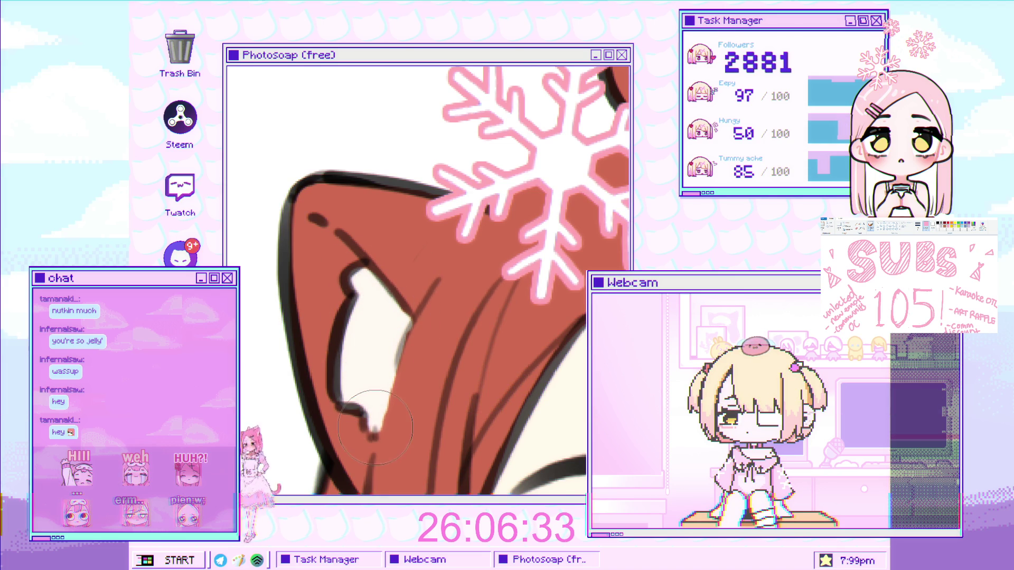
Zoom out and back in to look over the open drawing.
scroll(370, 437, "down", 3)
scroll(369, 437, "down", 5)
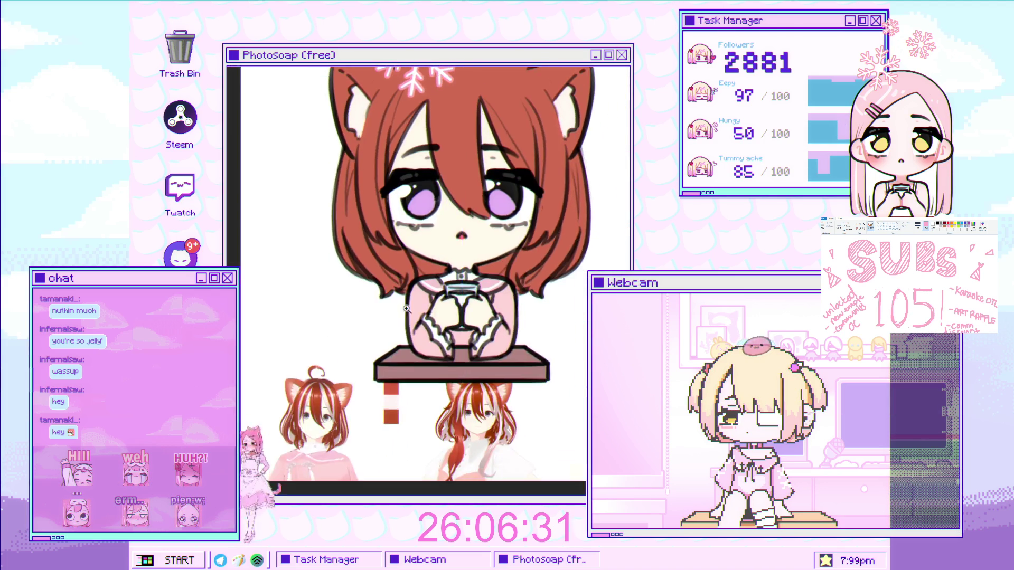
scroll(394, 276, "up", 1)
scroll(423, 296, "up", 1)
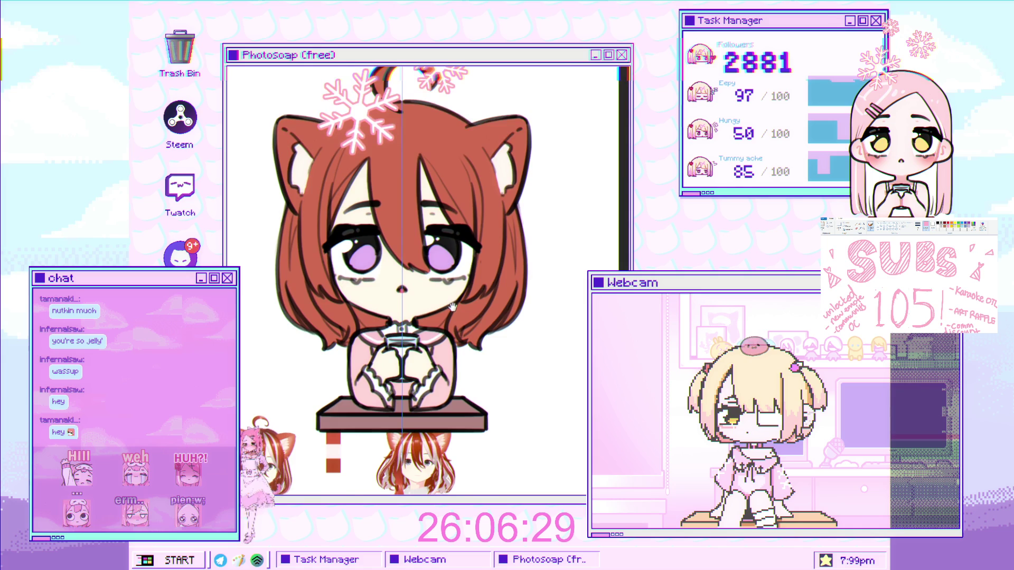
scroll(454, 314, "down", 2)
scroll(453, 314, "down", 1)
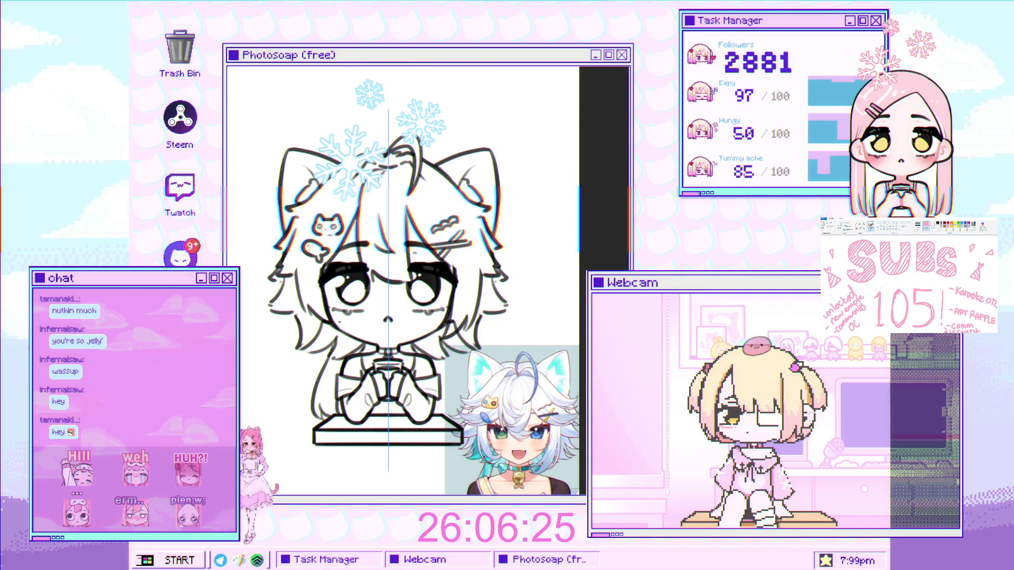
Zoom in on the white-haired cat-girl and fill her whole face with pale peach skin.
scroll(502, 321, "up", 1)
scroll(502, 321, "up", 1)
scroll(502, 320, "up", 2)
scroll(501, 321, "up", 1)
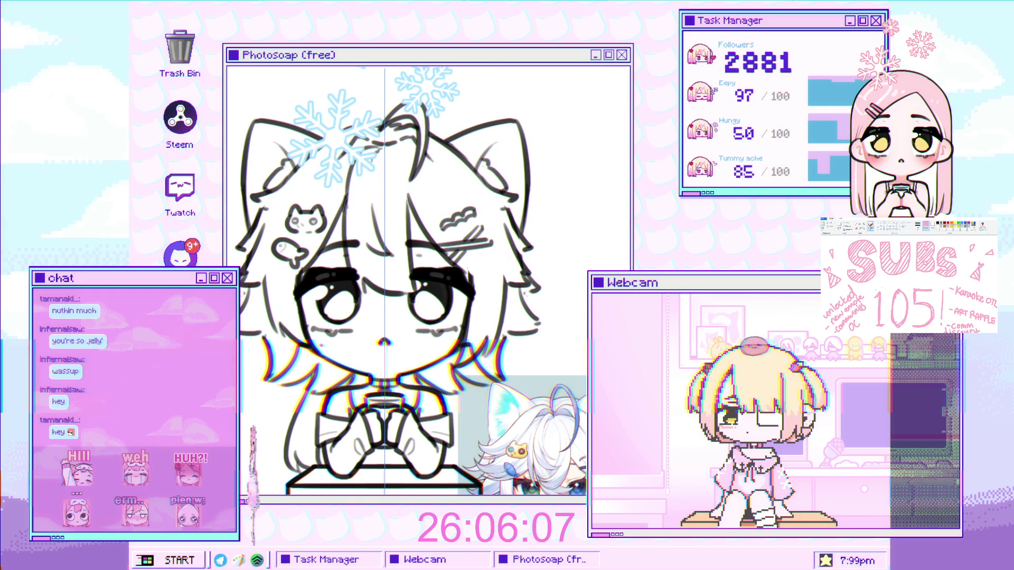
left_click(427, 277)
scroll(358, 289, "up", 2)
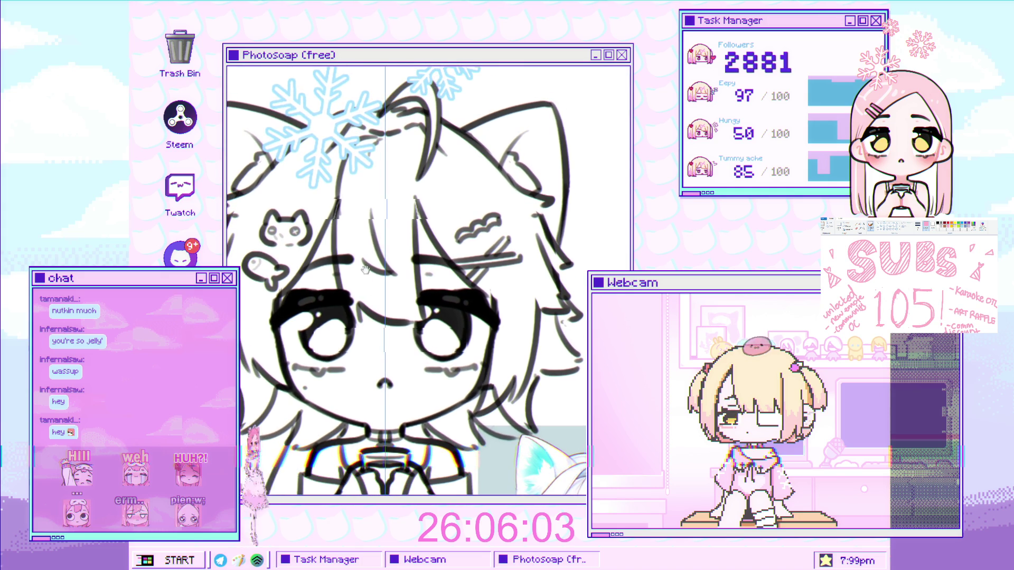
left_click_drag(441, 203, 448, 346)
mouse_move(346, 203)
left_mouse_down()
mouse_move(315, 341)
mouse_move(499, 307)
mouse_move(407, 291)
mouse_move(438, 370)
left_mouse_up()
left_click_drag(338, 370, 360, 384)
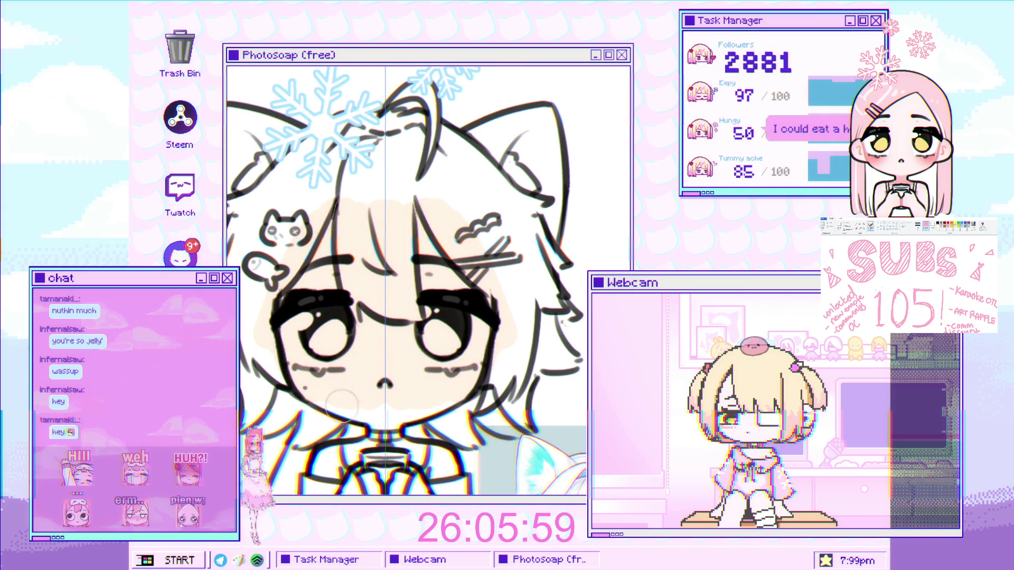
left_click_drag(377, 462, 368, 317)
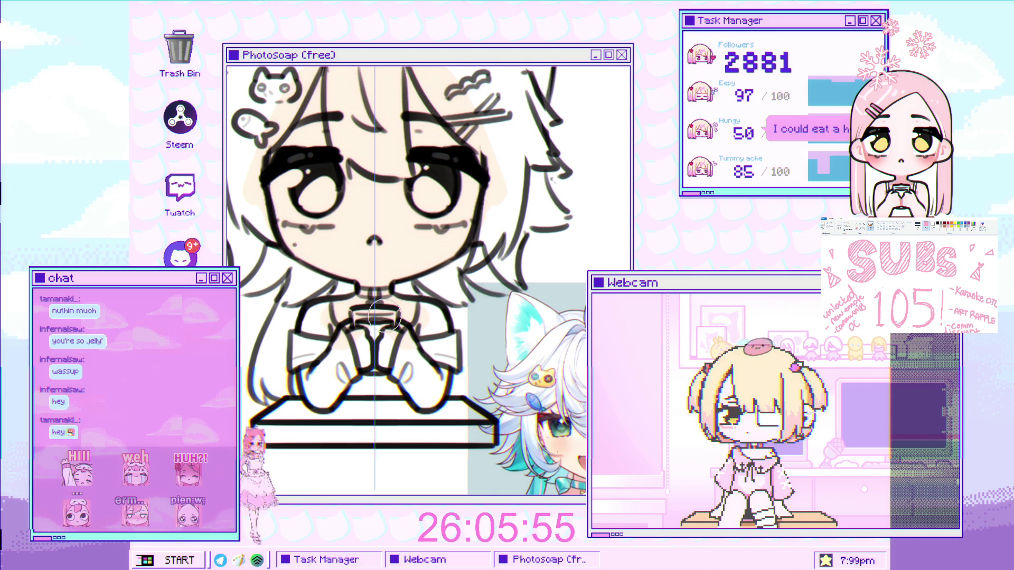
scroll(385, 351, "down", 2)
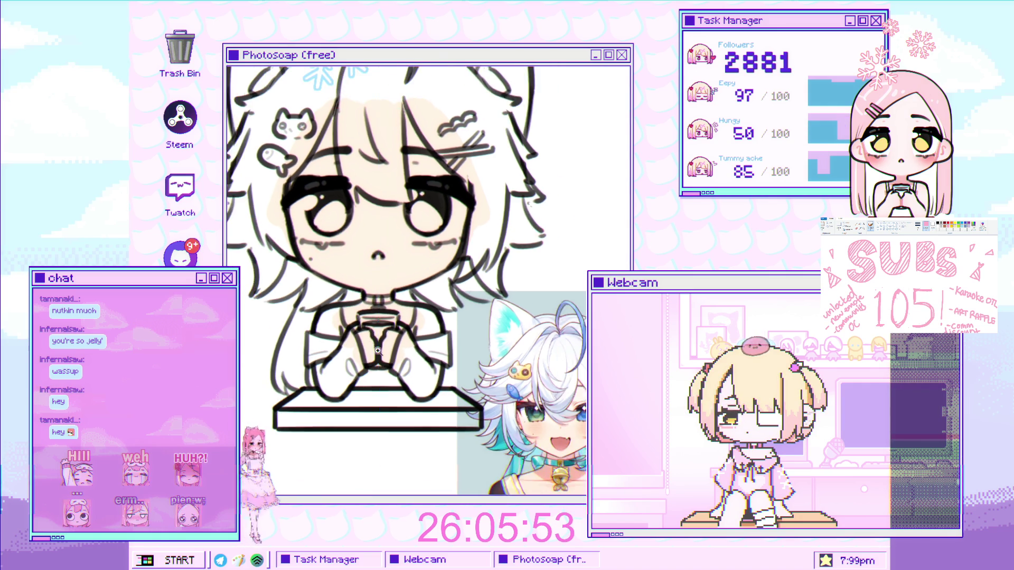
left_click_drag(385, 351, 433, 301)
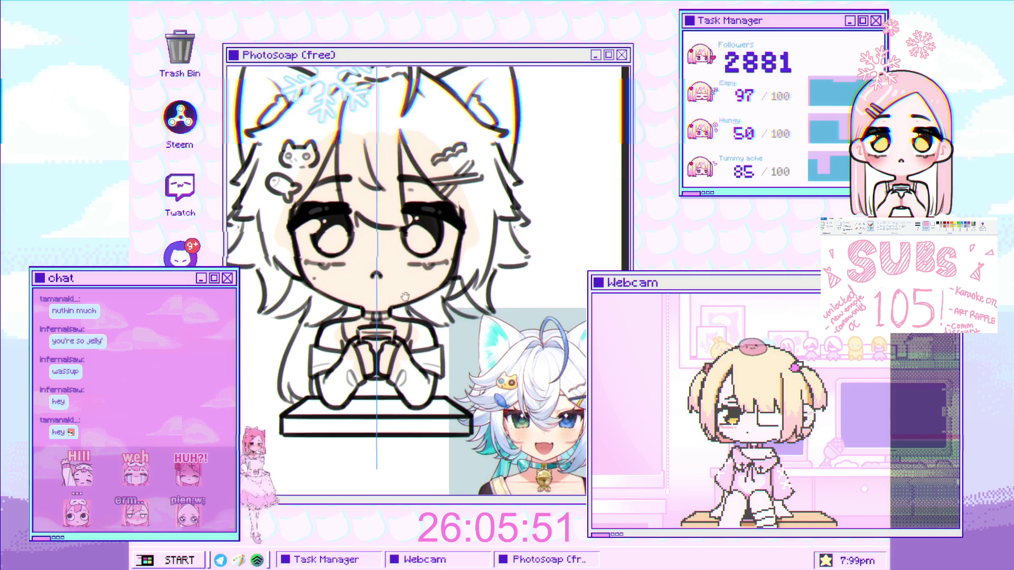
scroll(432, 302, "down", 1)
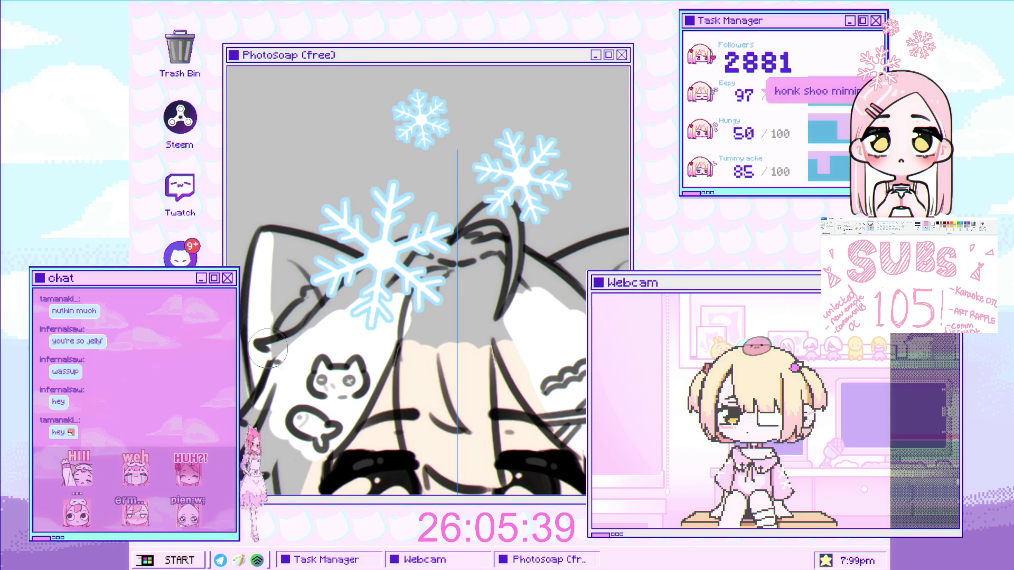
Fill the grey area inside the cat ear with white and recentre on the face.
mouse_move(257, 345)
left_mouse_down()
mouse_move(279, 240)
mouse_move(359, 273)
left_mouse_up()
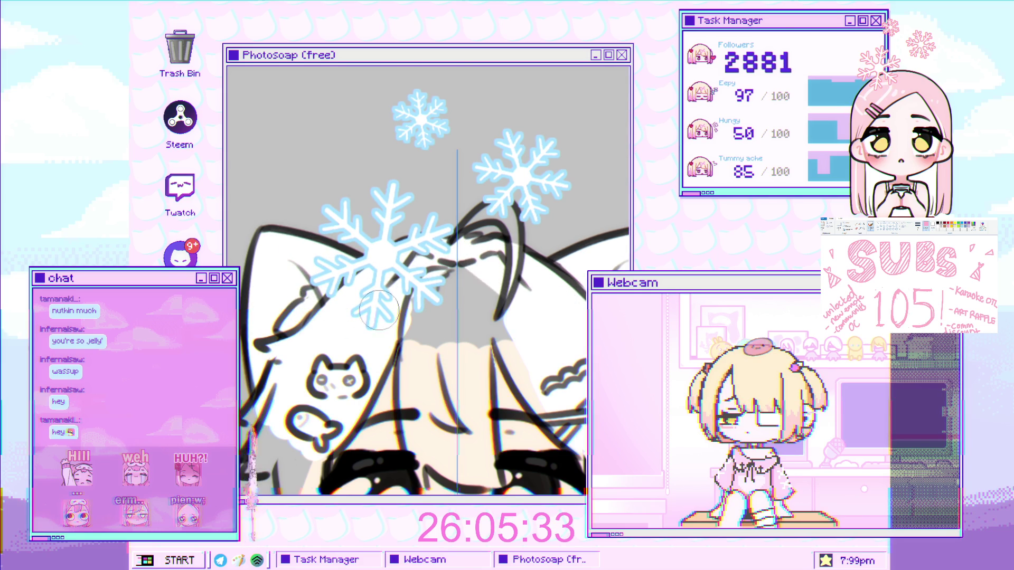
left_click_drag(350, 299, 371, 191)
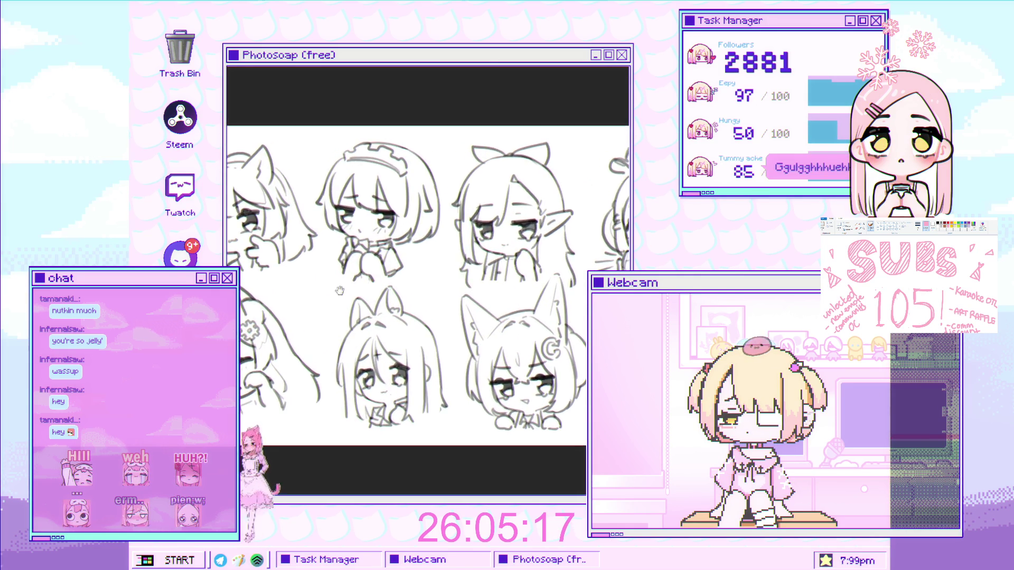
Nudge the lower-left, top-left, top-middle and bottom-middle chibi sketches into alignment.
left_click_drag(350, 313, 361, 318)
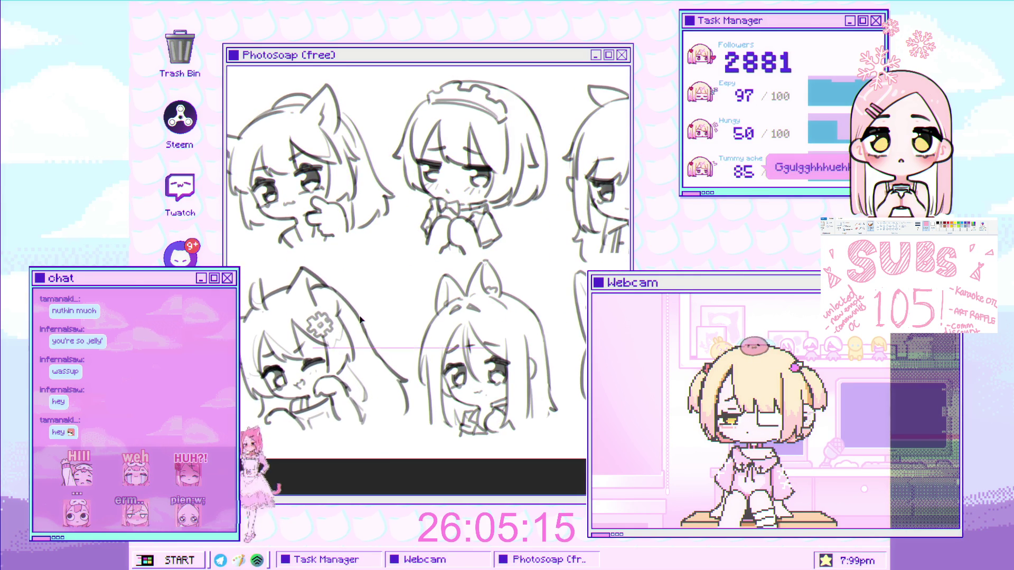
left_click_drag(330, 239, 319, 236)
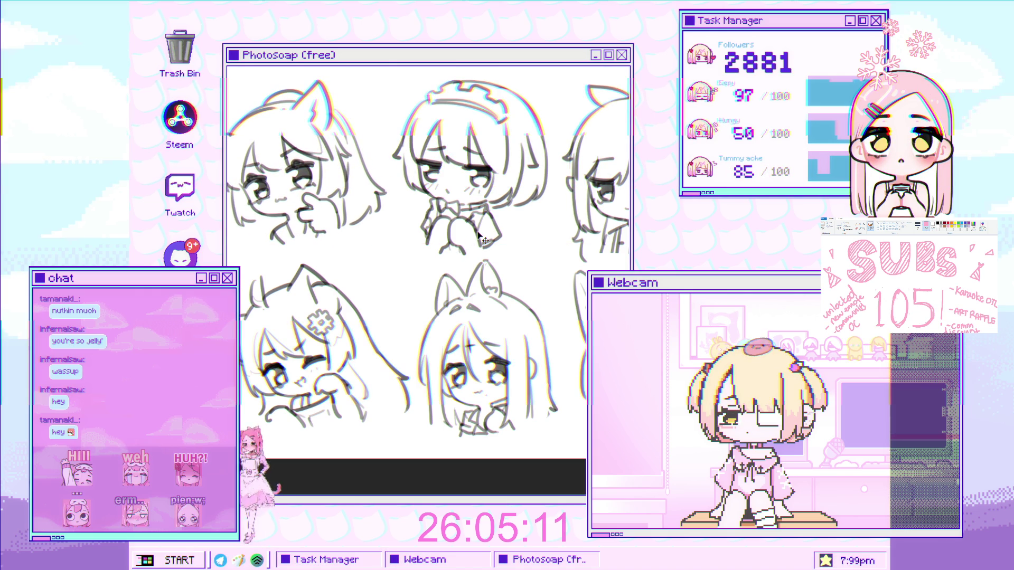
left_click_drag(485, 240, 481, 237)
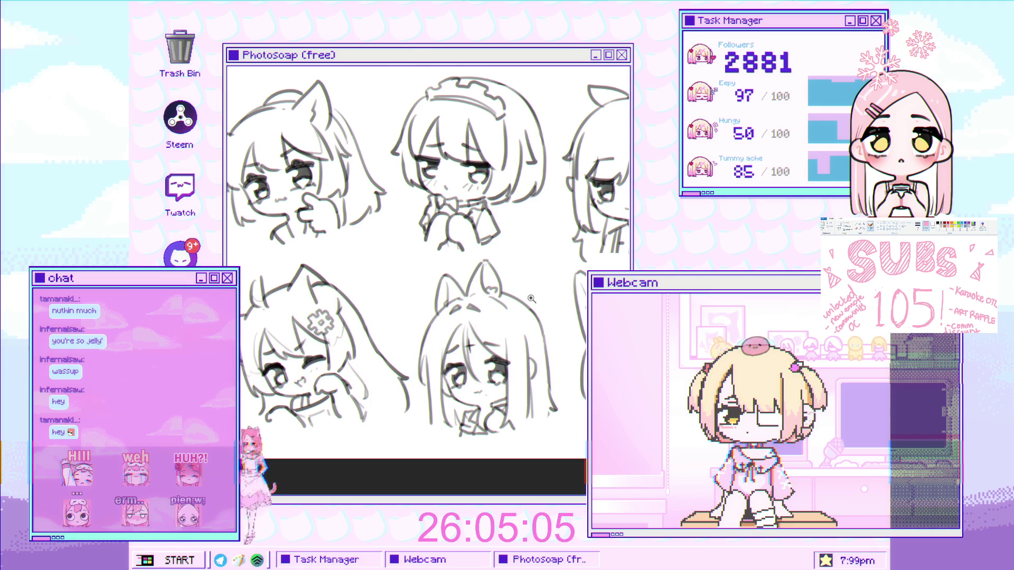
left_click_drag(525, 347, 507, 362)
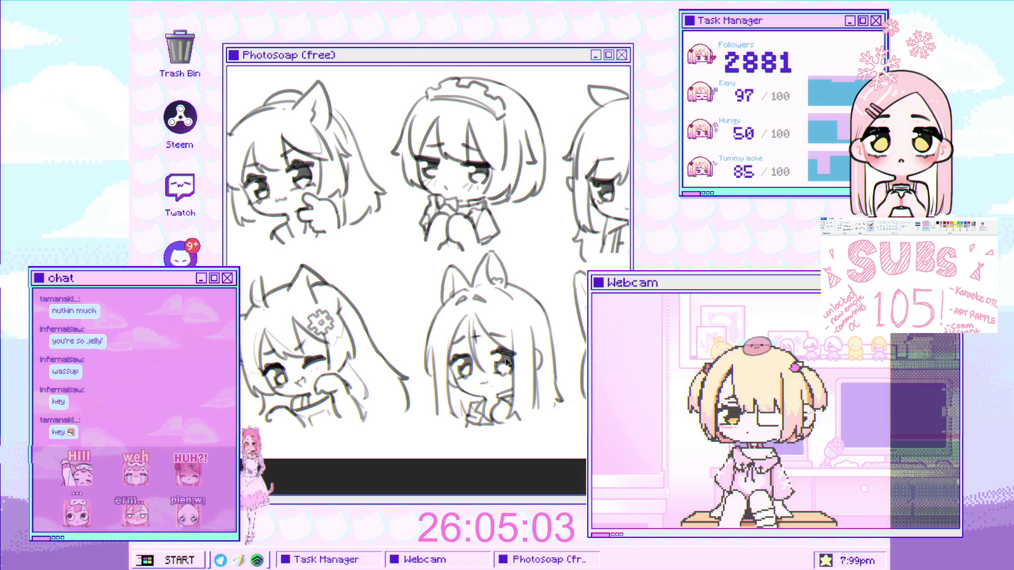
Squash the maid sketch slightly from the top and move it up a little.
left_click_drag(487, 192, 403, 181)
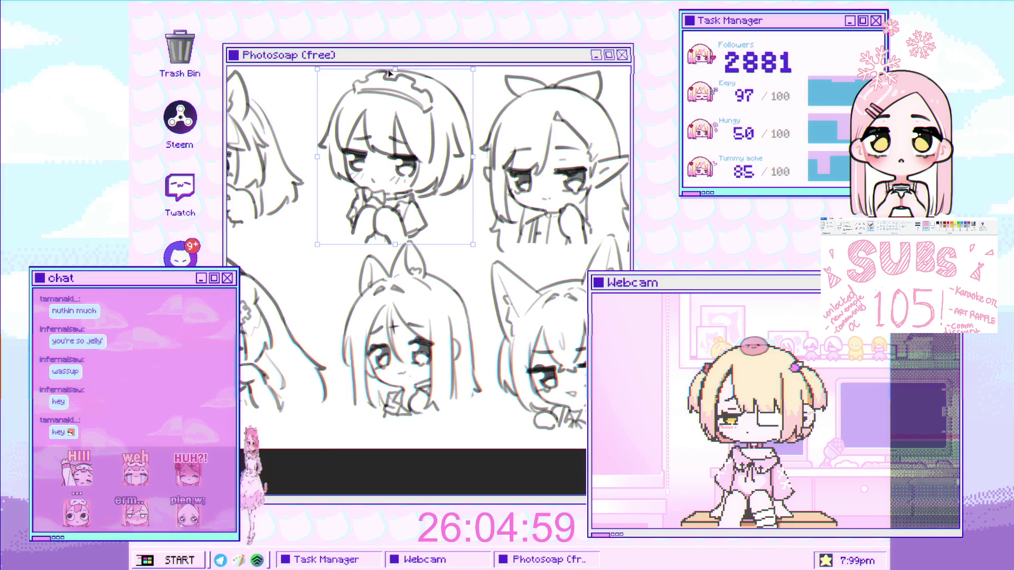
left_click_drag(395, 68, 396, 79)
left_click_drag(411, 146, 409, 136)
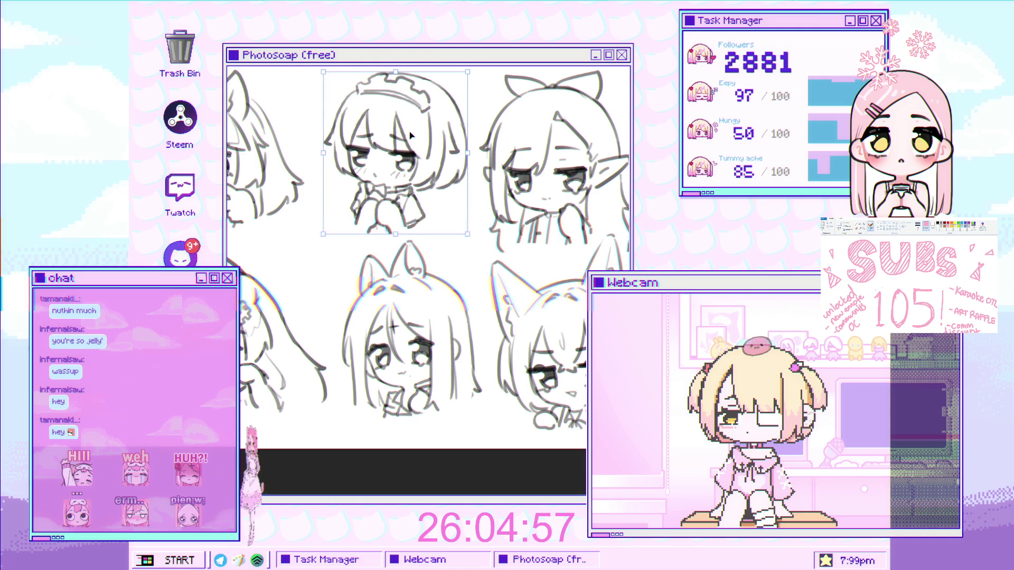
key("Return")
Shift the lower cat-eared sketch and move the leftmost cat-eared sketch toward the middle.
left_click_drag(422, 354, 338, 352)
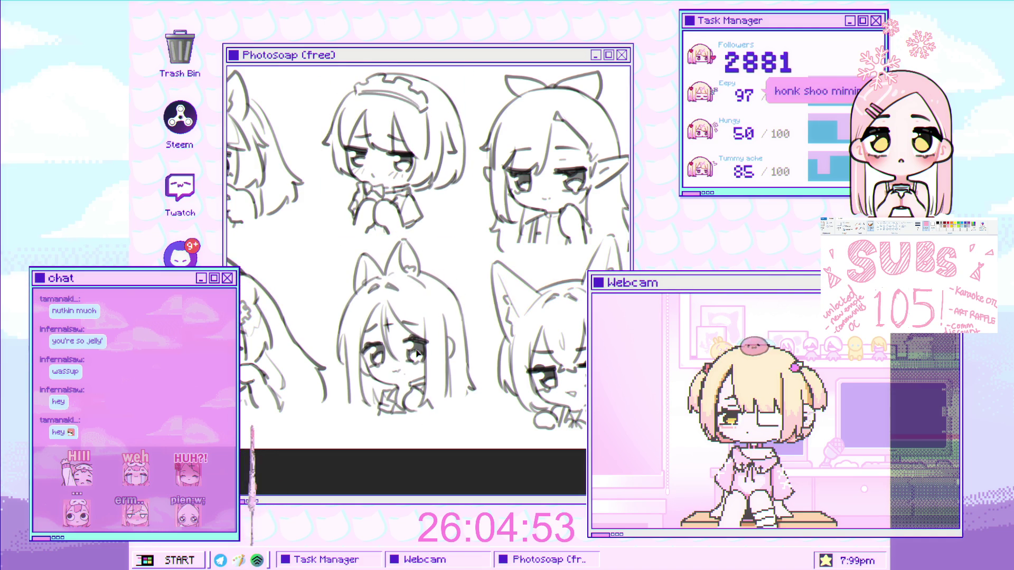
left_click_drag(244, 351, 273, 329)
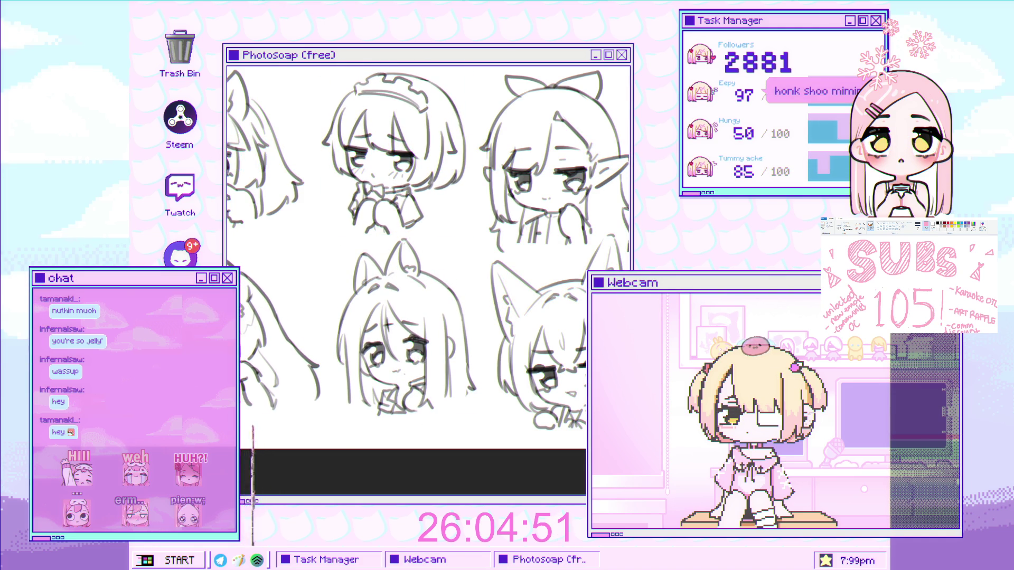
scroll(273, 329, "down", 3)
scroll(273, 330, "up", 2)
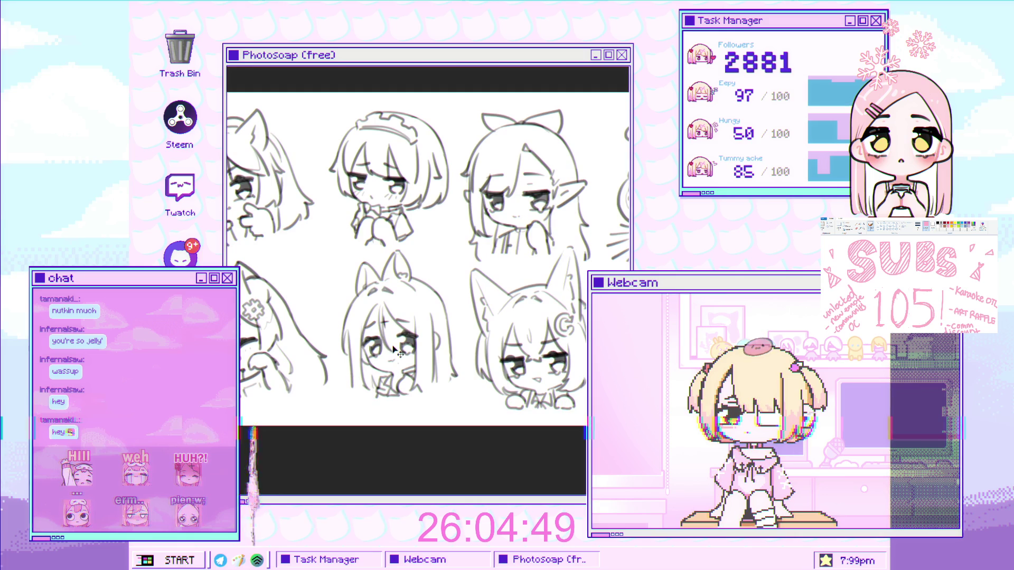
left_click_drag(248, 346, 380, 350)
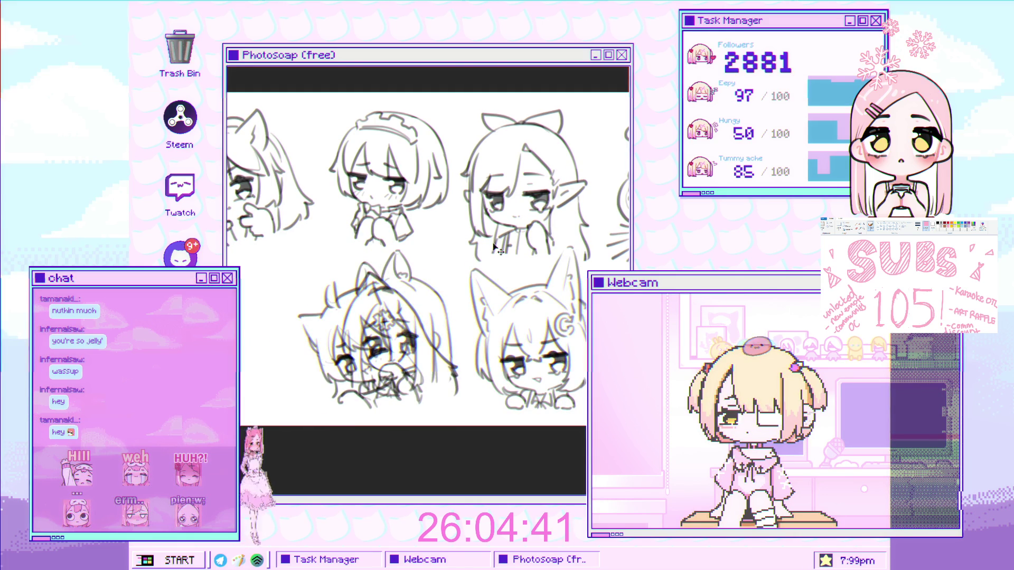
left_click_drag(380, 333, 377, 330)
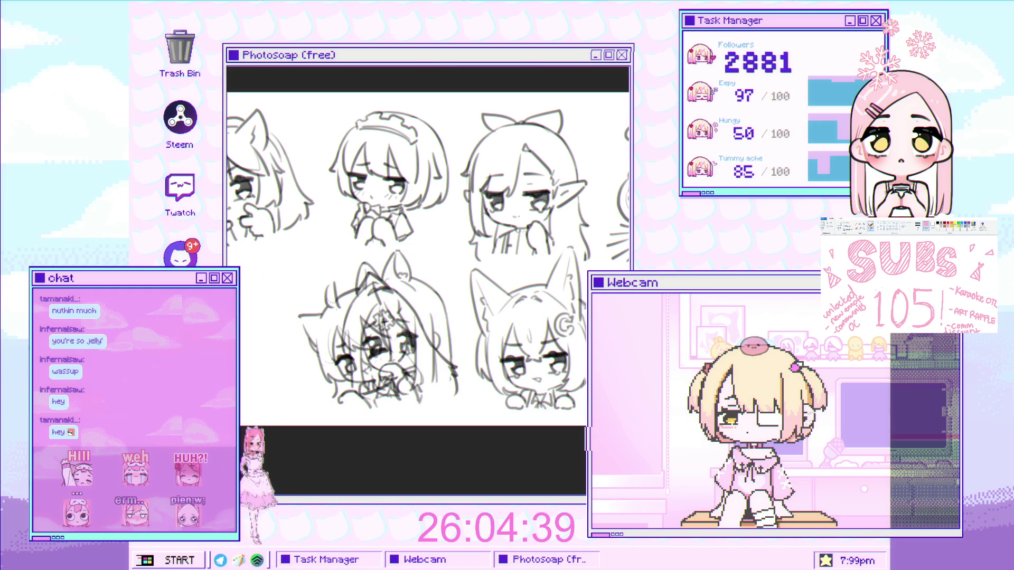
key("Return")
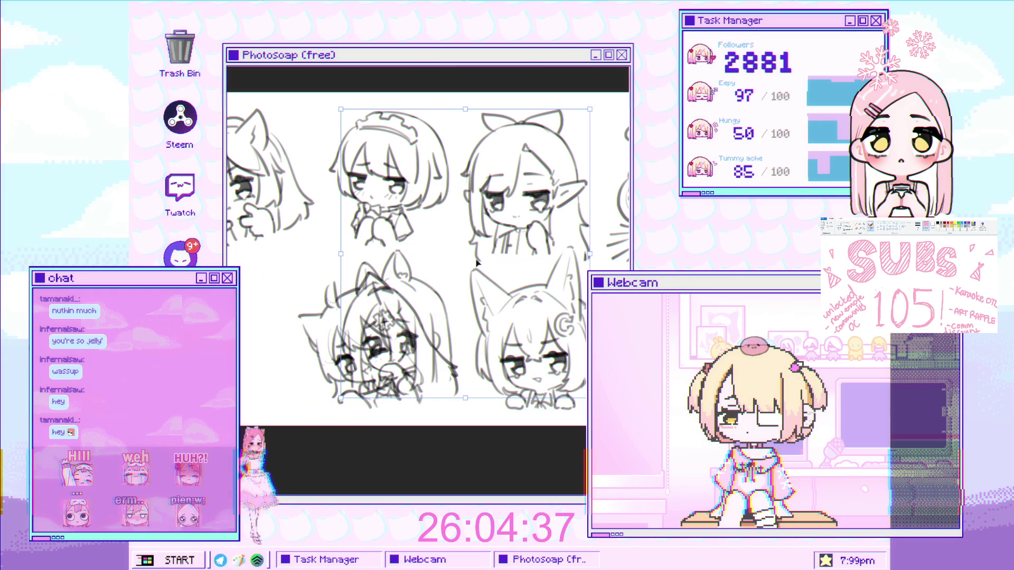
Free-transform the lower-middle cat-girl sketch to the sheet's left side and nudge it into place.
key("ctrl+t")
left_click_drag(426, 357, 262, 365)
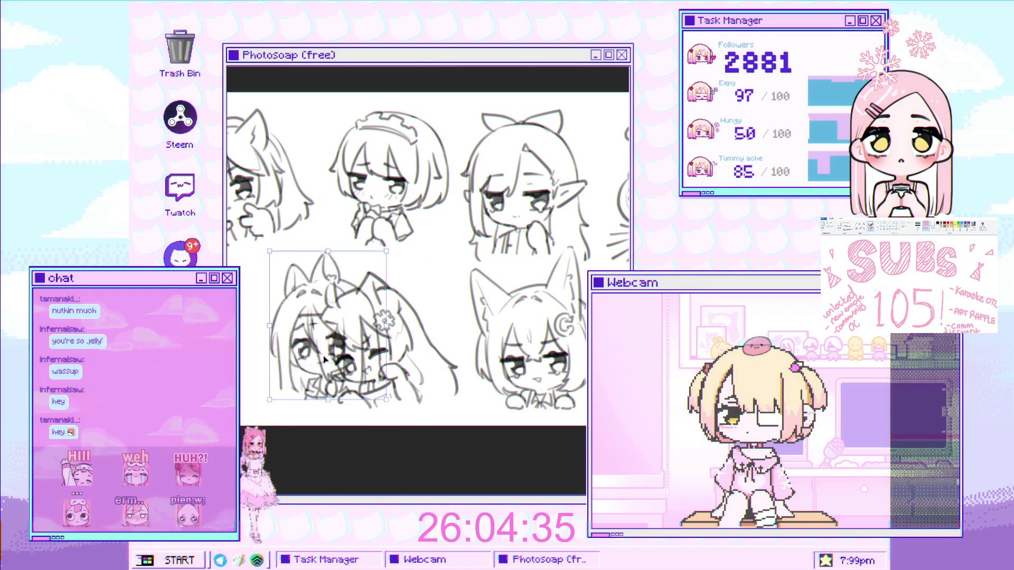
key("Return")
scroll(388, 346, "up", 2)
scroll(388, 346, "up", 1)
scroll(388, 346, "up", 2)
left_click_drag(388, 346, 391, 346)
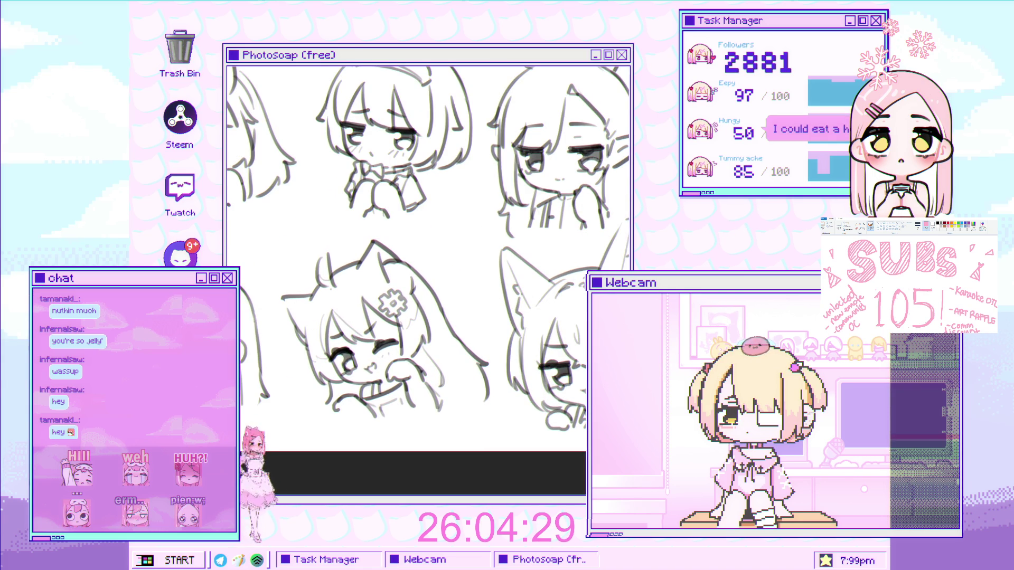
scroll(380, 262, "down", 2)
scroll(380, 262, "down", 2)
scroll(380, 263, "up", 2)
scroll(380, 263, "up", 1)
scroll(381, 275, "up", 1)
scroll(381, 285, "down", 3)
scroll(377, 304, "up", 4)
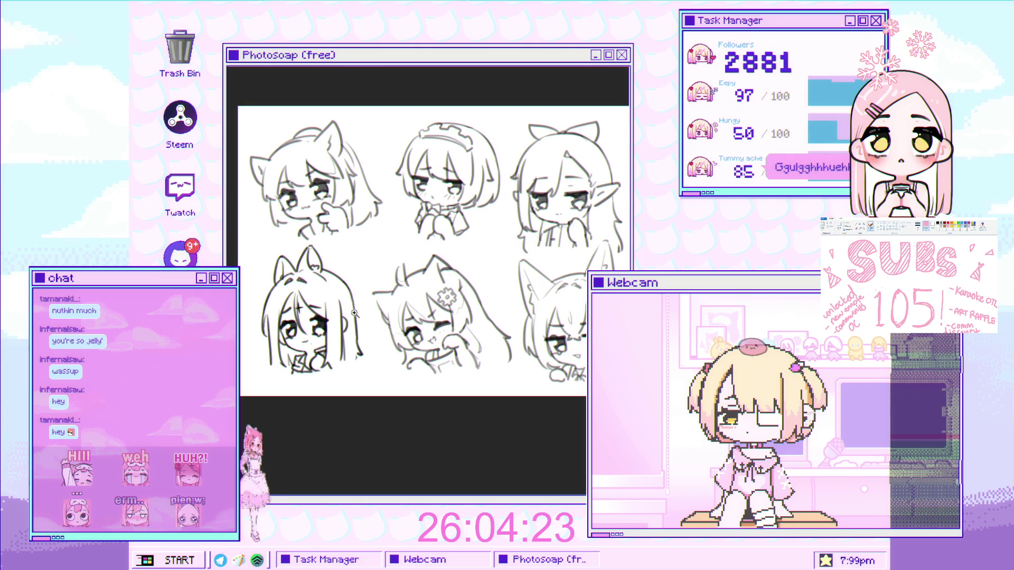
scroll(325, 196, "up", 1)
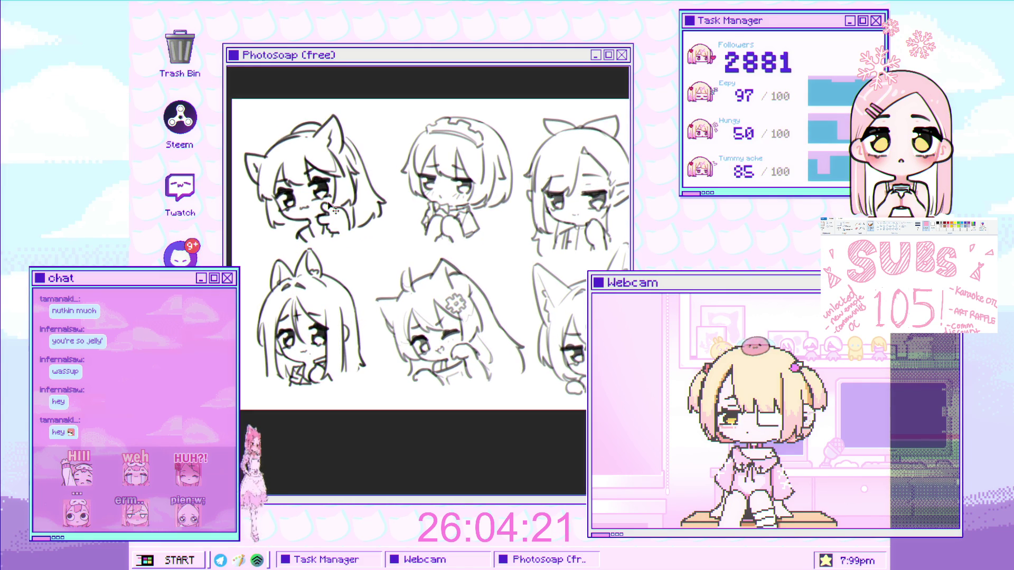
scroll(362, 240, "down", 3)
scroll(360, 220, "up", 3)
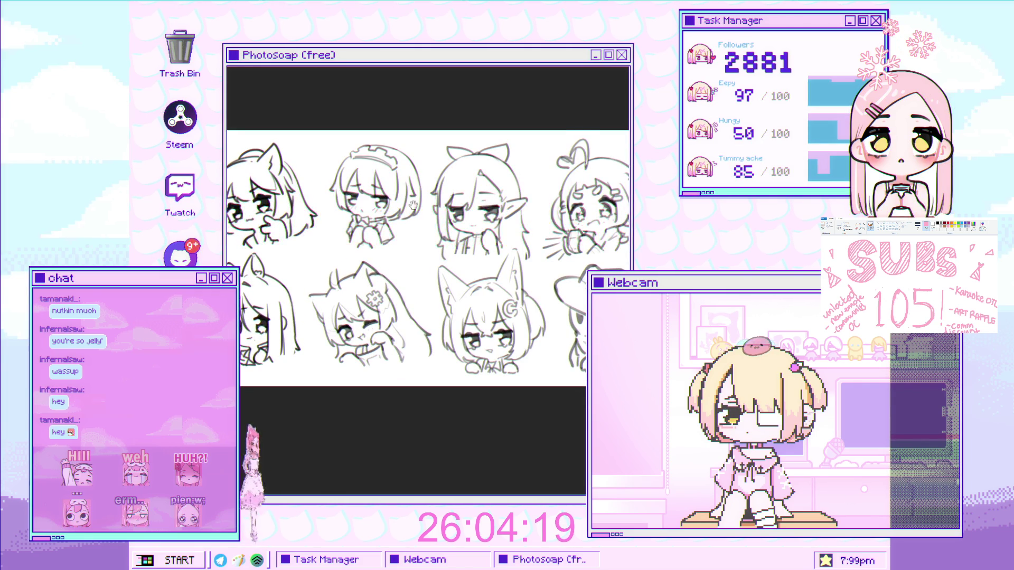
scroll(359, 220, "up", 1)
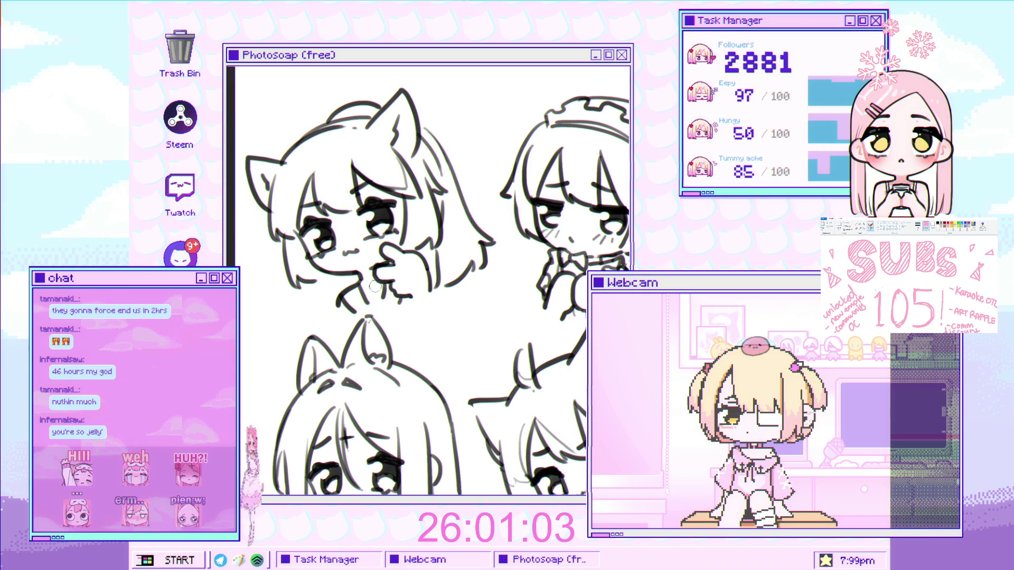
Pan and zoom the view onto the maid chibi's bow and clasped hands.
scroll(380, 280, "up", 2)
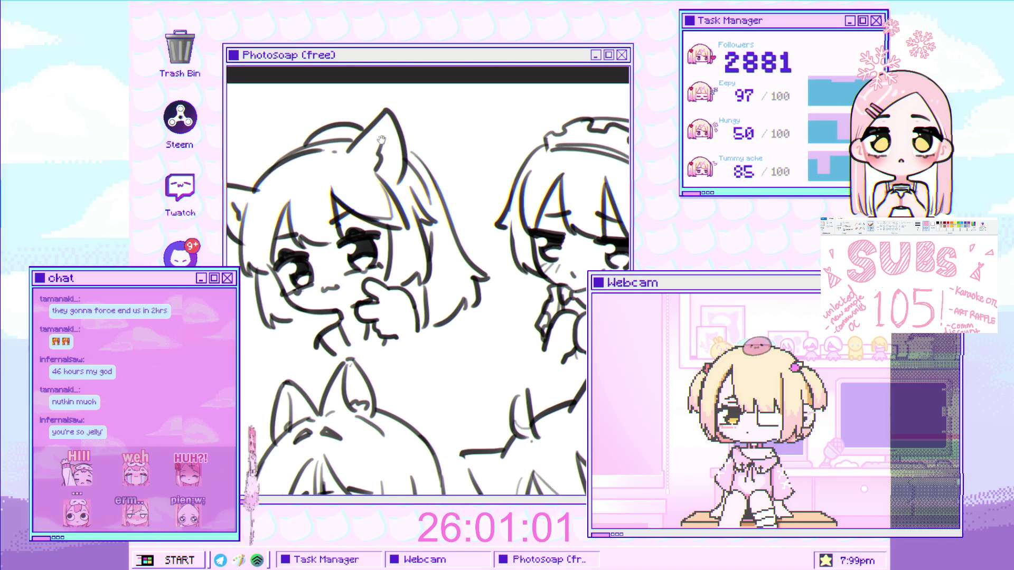
left_click_drag(295, 264, 310, 308)
scroll(312, 245, "down", 2)
scroll(370, 270, "up", 2)
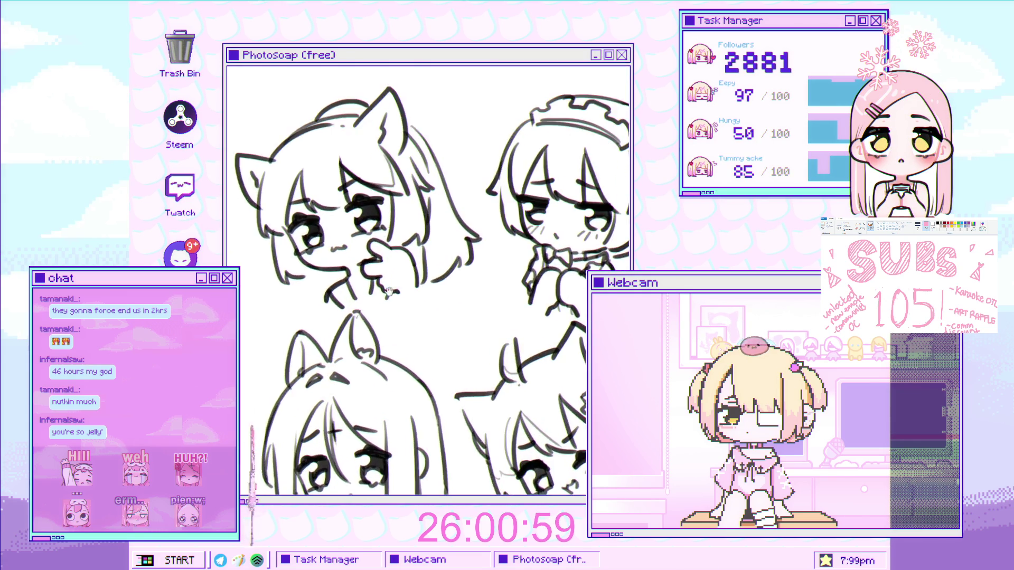
scroll(396, 283, "up", 2)
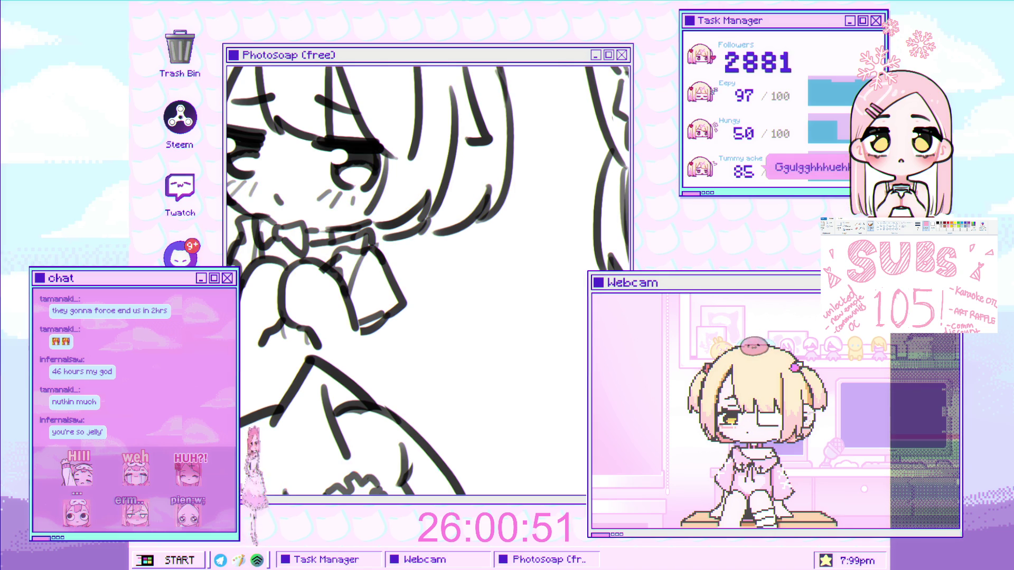
scroll(403, 249, "down", 2)
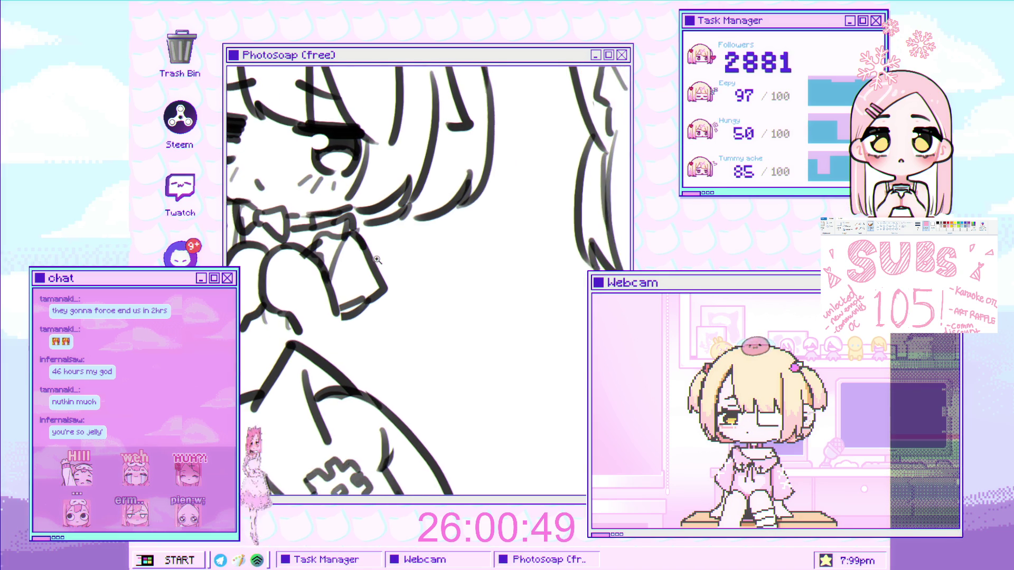
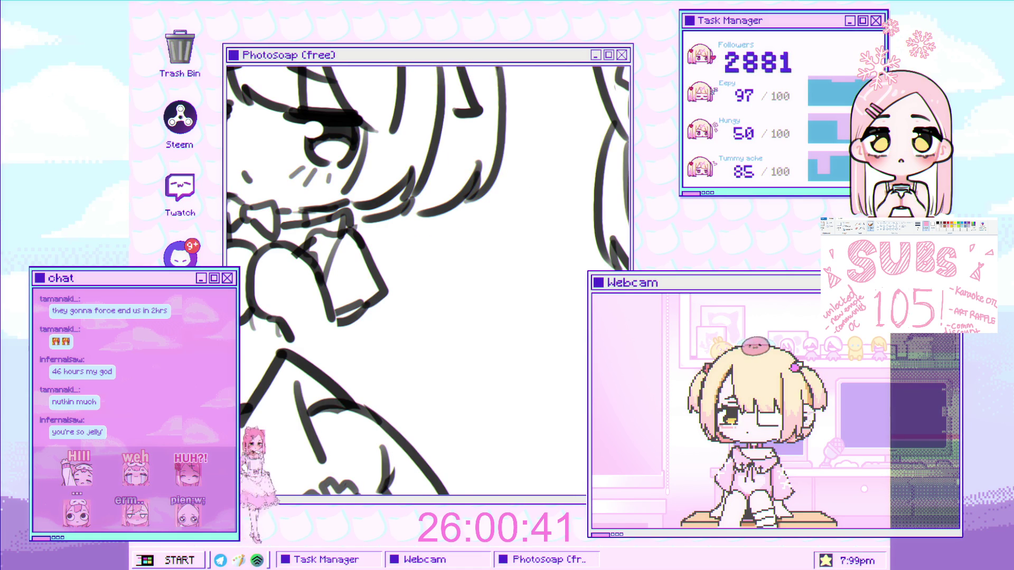
Start the grey handwritten @ beside the chibi sketch, undoing stray brush marks.
scroll(426, 262, "up", 2)
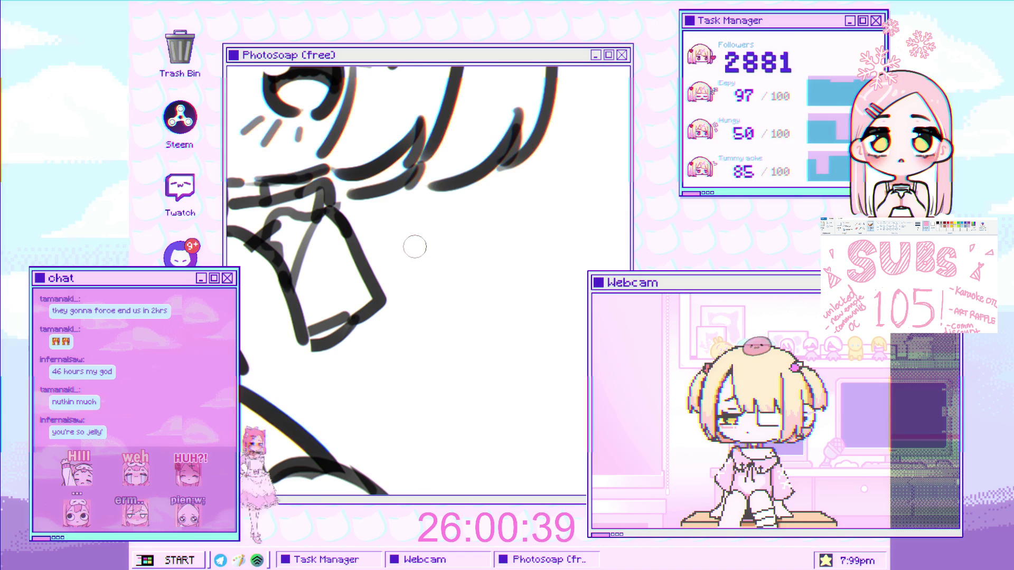
left_click_drag(396, 345, 393, 339)
key("ctrl+z")
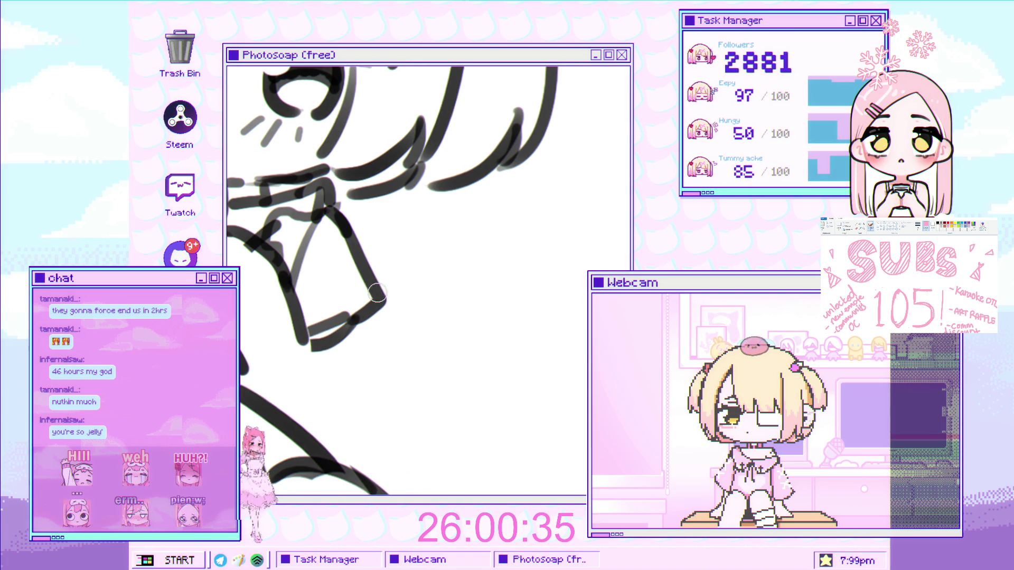
mouse_move(382, 337)
left_mouse_down()
mouse_move(402, 317)
mouse_move(392, 326)
mouse_move(411, 336)
left_mouse_up()
scroll(394, 338, "up", 2)
key("ctrl+z")
Redraw the letters after the @ and finish the username, undoing misdrawn strokes.
mouse_move(383, 299)
left_mouse_down()
mouse_move(415, 325)
mouse_move(404, 340)
mouse_move(420, 310)
left_mouse_up()
key("ctrl+z")
key("ctrl+z")
key("ctrl+z")
key("ctrl+z")
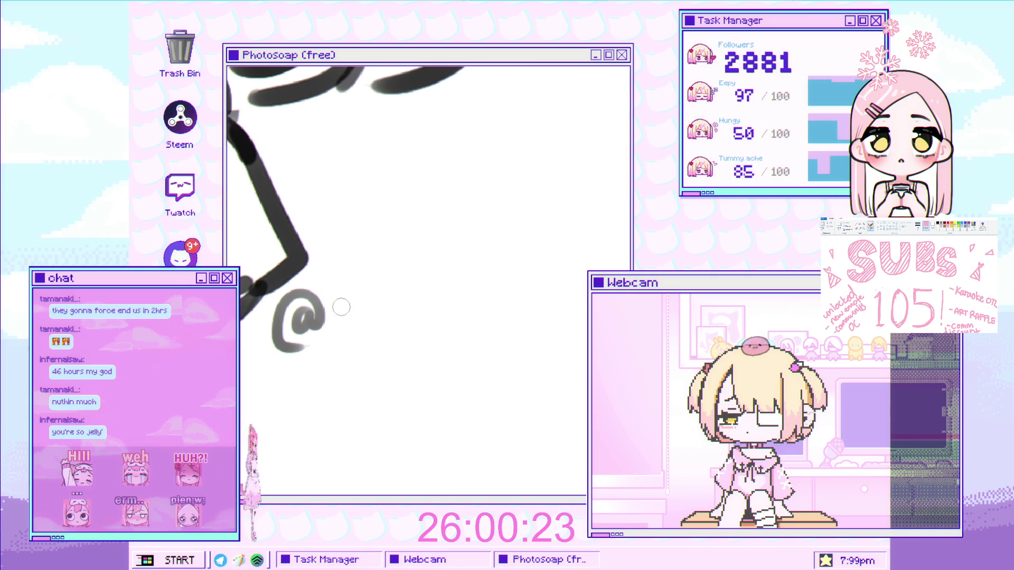
left_click_drag(351, 318, 365, 339)
mouse_move(376, 304)
left_mouse_down()
mouse_move(387, 333)
mouse_move(408, 318)
mouse_move(455, 331)
left_mouse_up()
left_click_drag(482, 294, 454, 333)
key("ctrl+z")
key("ctrl+z")
mouse_move(483, 300)
left_mouse_down()
mouse_move(462, 334)
mouse_move(484, 335)
left_mouse_up()
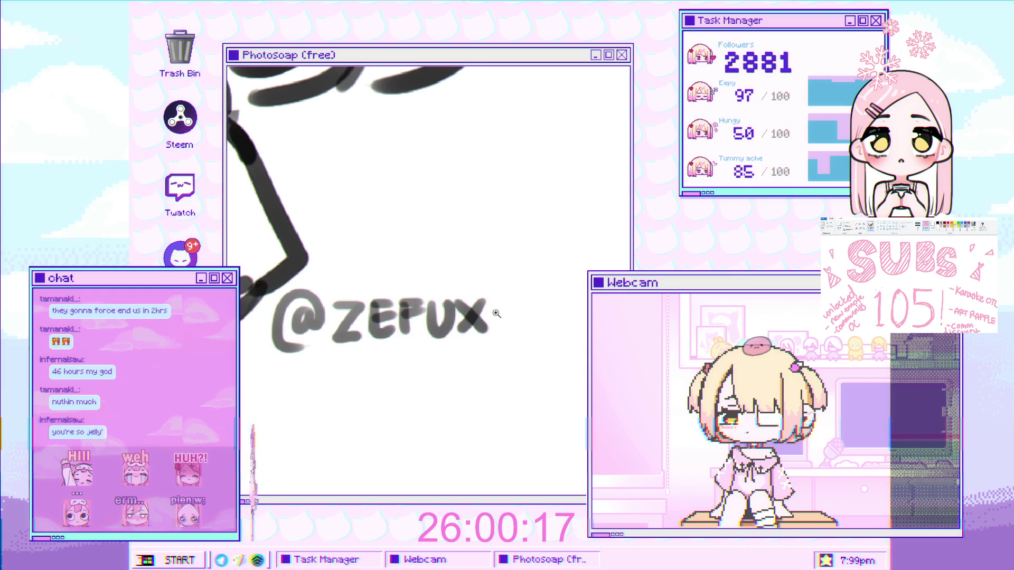
scroll(432, 292, "down", 5)
scroll(432, 292, "up", 5)
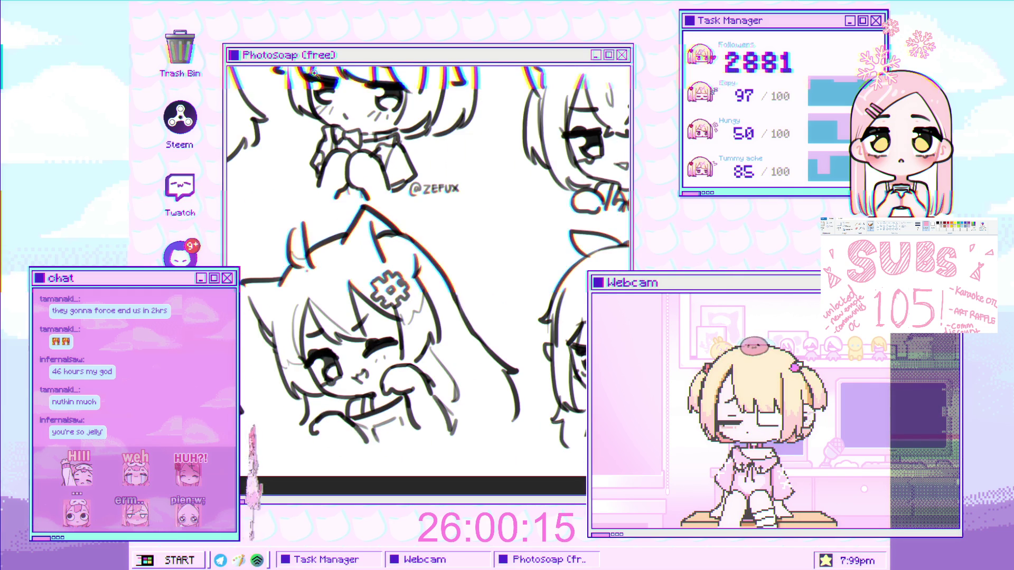
Brush-letter a second @-handle beneath the first label.
left_click_drag(502, 244, 466, 235)
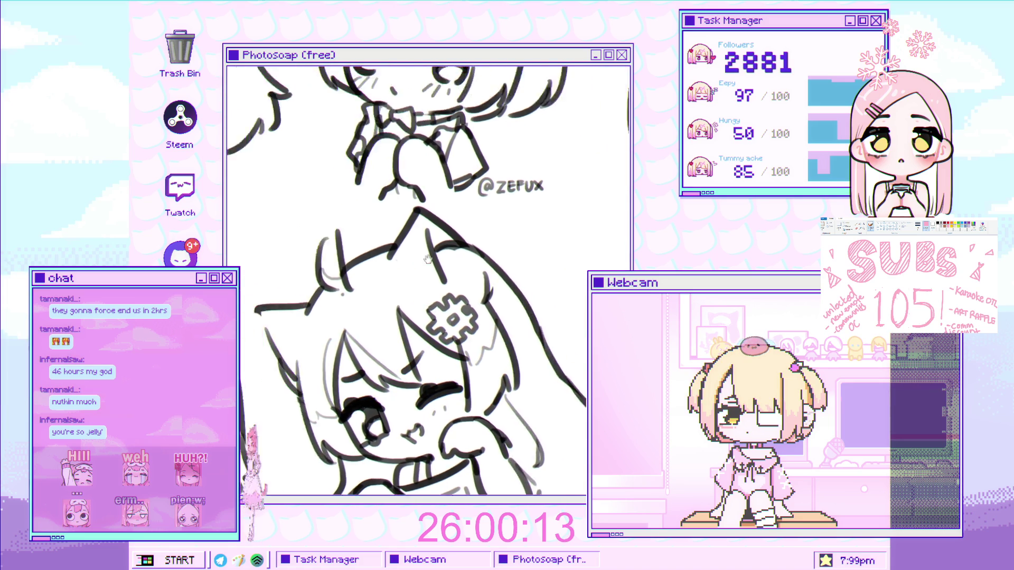
scroll(456, 233, "up", 2)
left_click_drag(438, 248, 435, 262)
scroll(425, 275, "up", 3)
scroll(425, 285, "up", 2)
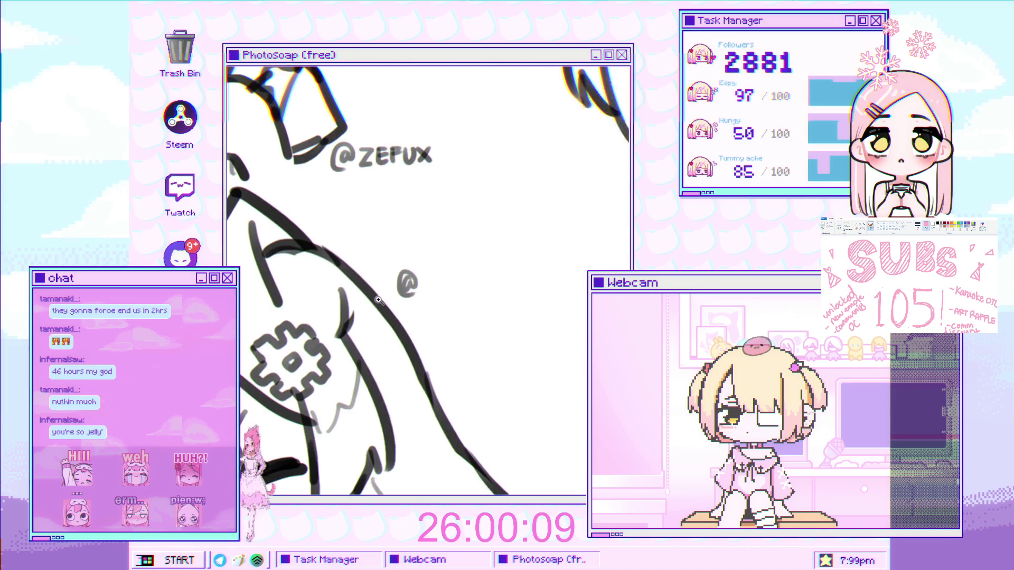
mouse_move(380, 254)
left_mouse_down()
mouse_move(370, 261)
mouse_move(381, 299)
mouse_move(429, 299)
mouse_move(425, 287)
left_mouse_up()
scroll(393, 280, "up", 2)
mouse_move(435, 269)
left_mouse_down()
mouse_move(432, 300)
mouse_move(456, 296)
mouse_move(470, 274)
left_mouse_up()
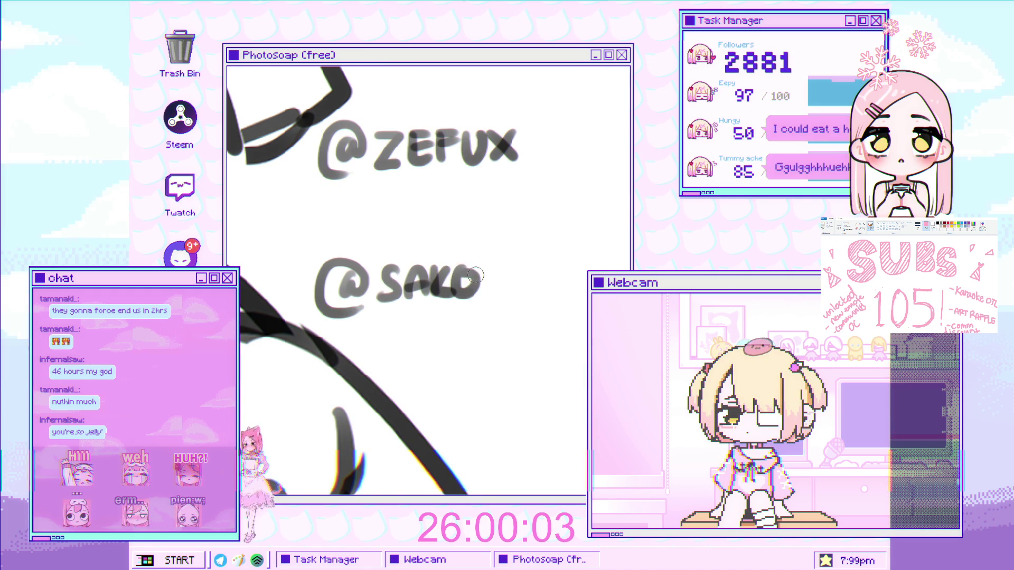
mouse_move(442, 313)
left_mouse_down()
mouse_move(474, 282)
mouse_move(547, 283)
left_mouse_up()
scroll(476, 295, "down", 5)
Zoom in and letter a third @-handle beside another chibi sketch.
scroll(453, 297, "up", 2)
scroll(427, 299, "up", 3)
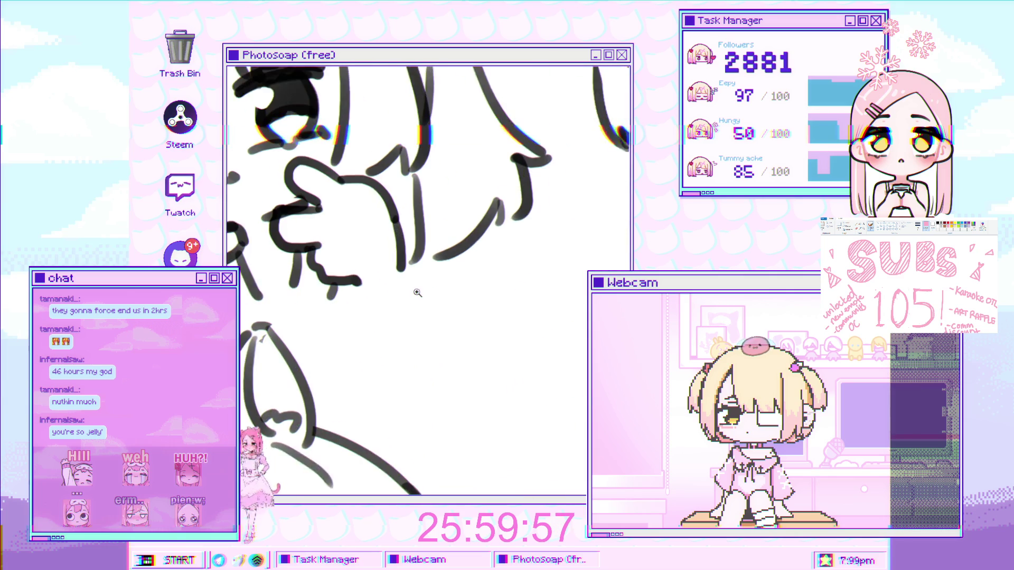
scroll(406, 302, "up", 2)
mouse_move(408, 313)
left_mouse_down()
mouse_move(422, 304)
mouse_move(421, 341)
mouse_move(448, 327)
mouse_move(492, 333)
mouse_move(489, 321)
left_mouse_up()
mouse_move(498, 332)
left_mouse_down()
mouse_move(502, 306)
mouse_move(528, 334)
left_mouse_up()
left_click_drag(528, 316, 550, 334)
mouse_move(544, 301)
left_mouse_down()
mouse_move(550, 319)
mouse_move(486, 313)
left_mouse_up()
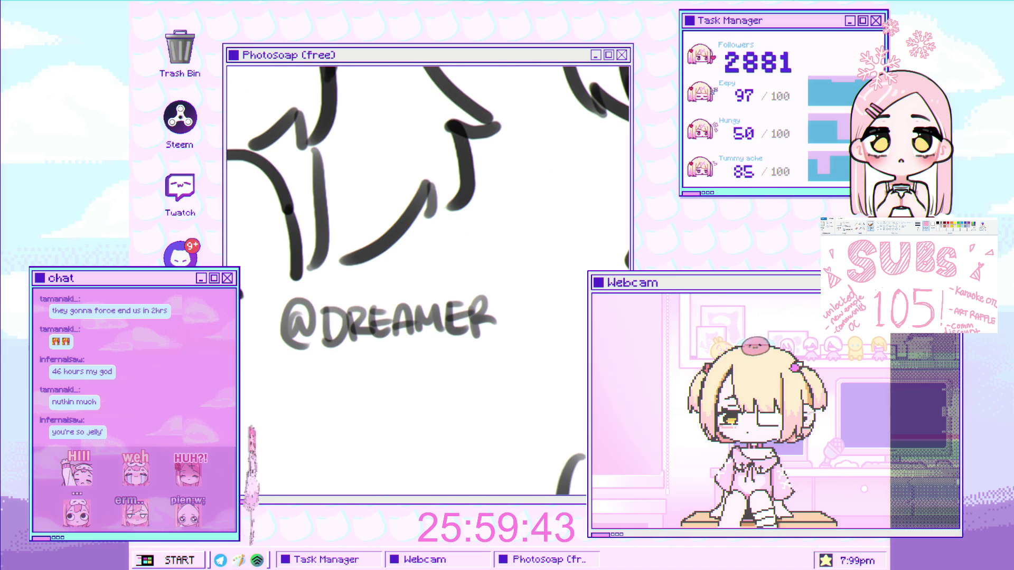
Add the remaining letters to the latest handle label.
scroll(446, 248, "down", 2)
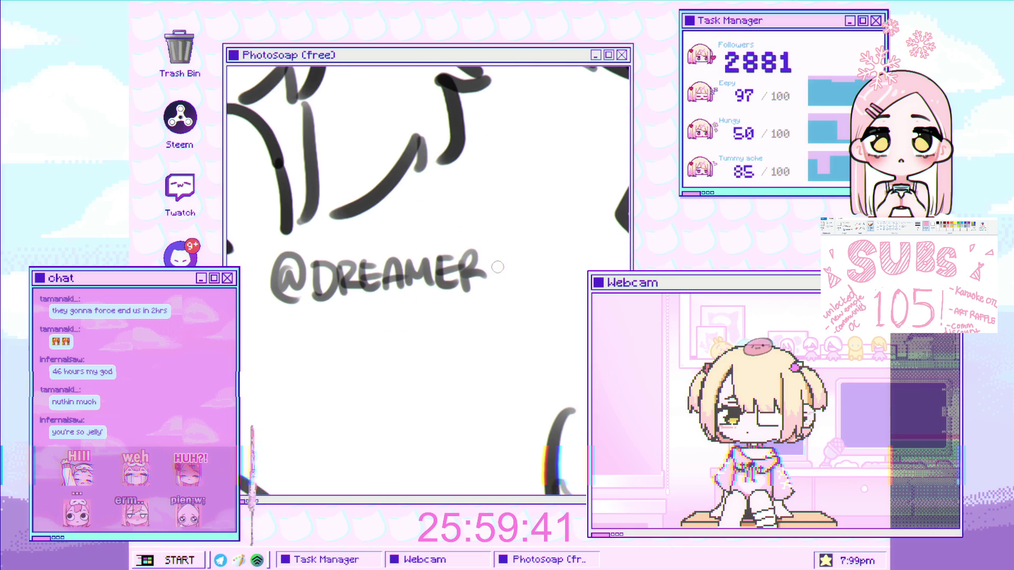
left_click_drag(492, 269, 500, 270)
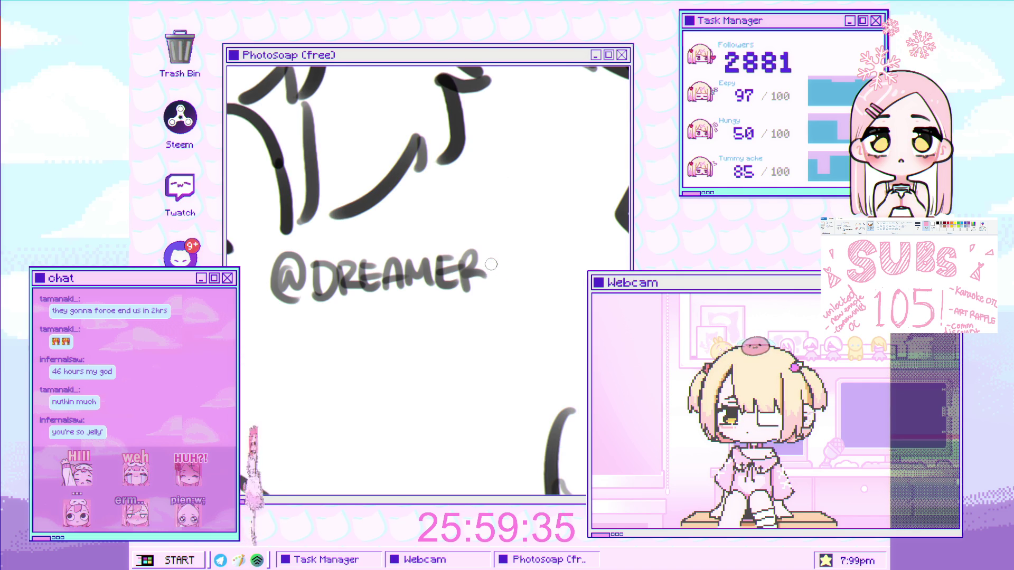
mouse_move(483, 264)
left_mouse_down()
mouse_move(506, 280)
mouse_move(530, 254)
left_mouse_up()
Letter the next @-handle below it and marquee-select its ending.
mouse_move(268, 410)
left_mouse_down()
mouse_move(373, 315)
mouse_move(422, 354)
mouse_move(420, 341)
left_mouse_up()
mouse_move(426, 323)
left_mouse_down()
mouse_move(426, 355)
mouse_move(445, 347)
mouse_move(452, 323)
mouse_move(483, 348)
mouse_move(410, 325)
mouse_move(417, 351)
mouse_move(453, 351)
left_mouse_up()
mouse_move(437, 340)
left_mouse_down()
mouse_move(455, 334)
mouse_move(480, 350)
mouse_move(483, 333)
mouse_move(512, 314)
mouse_move(538, 334)
left_mouse_up()
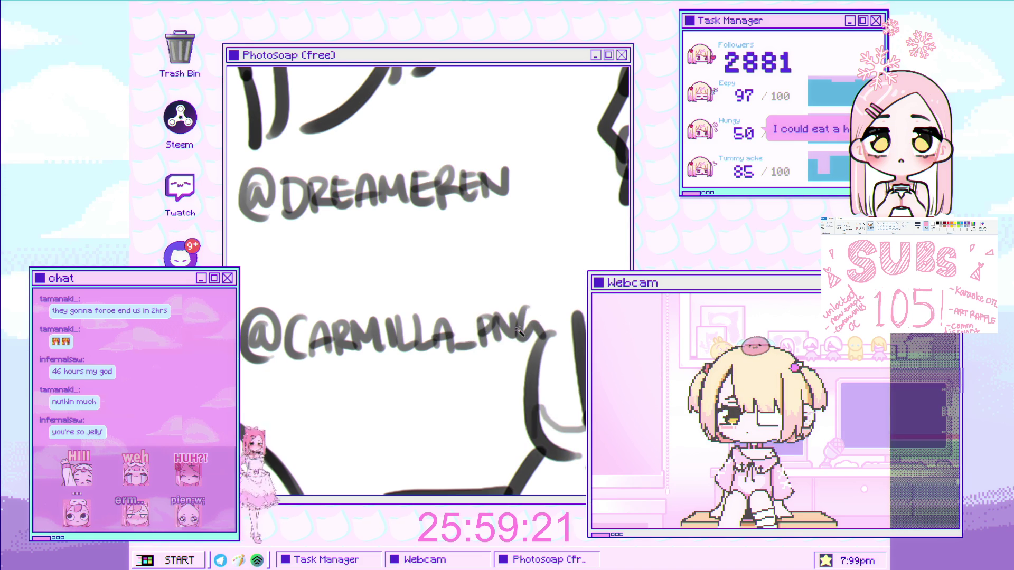
left_click_drag(403, 274, 563, 368)
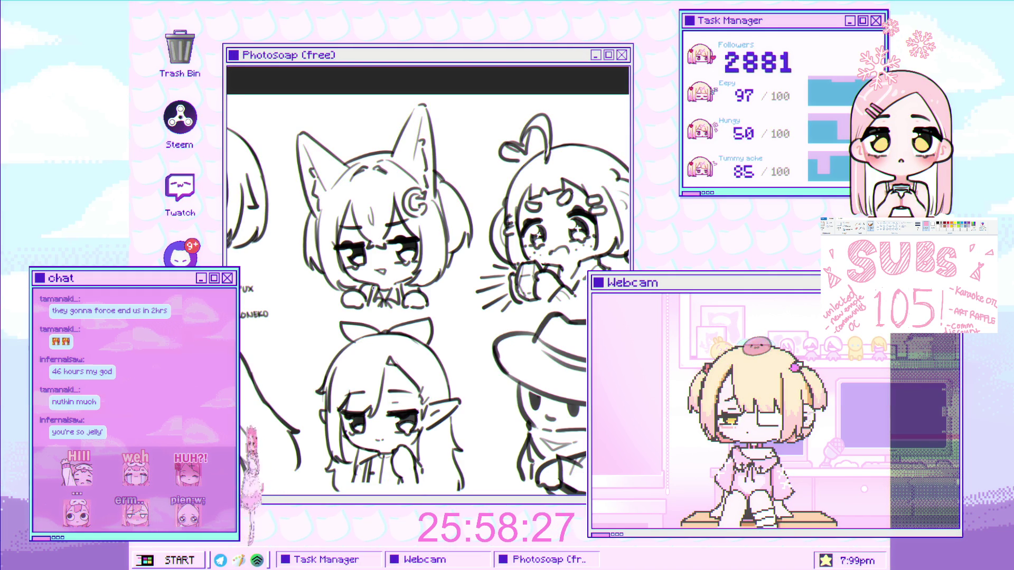
left_click_drag(372, 288, 341, 340)
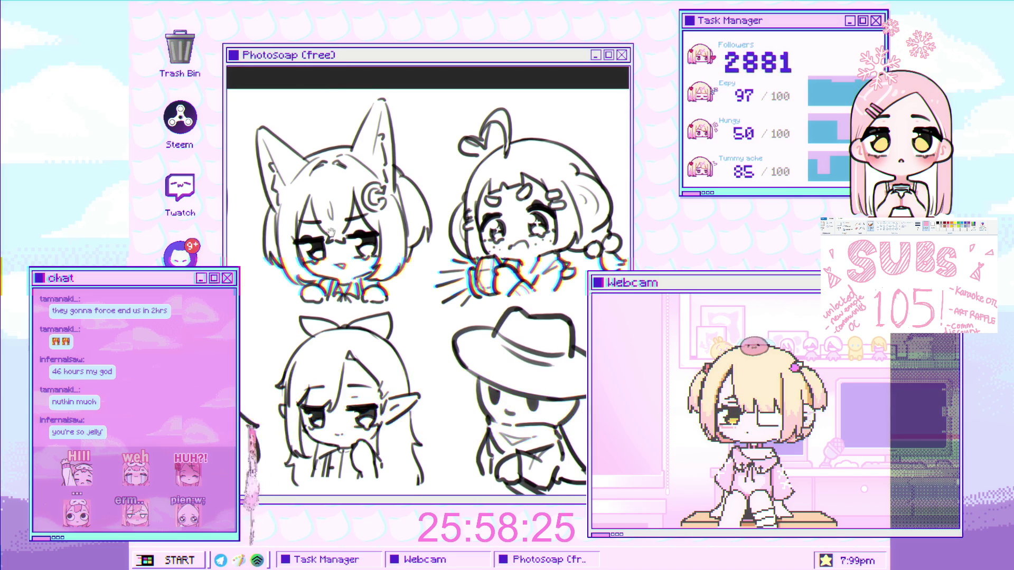
scroll(335, 198, "up", 2)
scroll(335, 198, "down", 1)
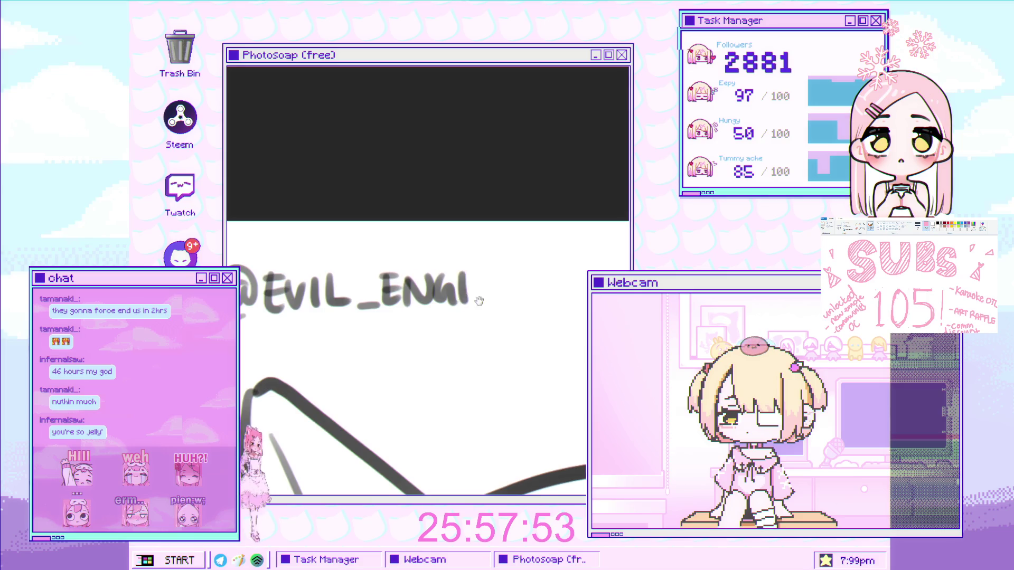
mouse_move(424, 291)
left_mouse_down()
mouse_move(484, 306)
mouse_move(428, 289)
mouse_move(464, 280)
mouse_move(503, 302)
mouse_move(505, 279)
left_mouse_up()
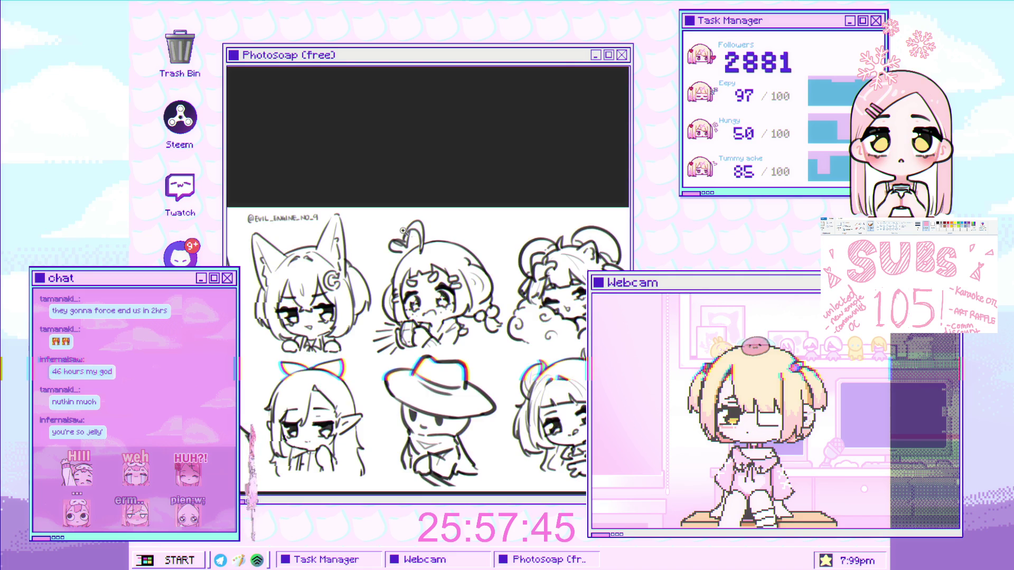
Zoom in and begin an @ beside the heart-curl chibi.
scroll(439, 157, "up", 3)
scroll(382, 219, "up", 5)
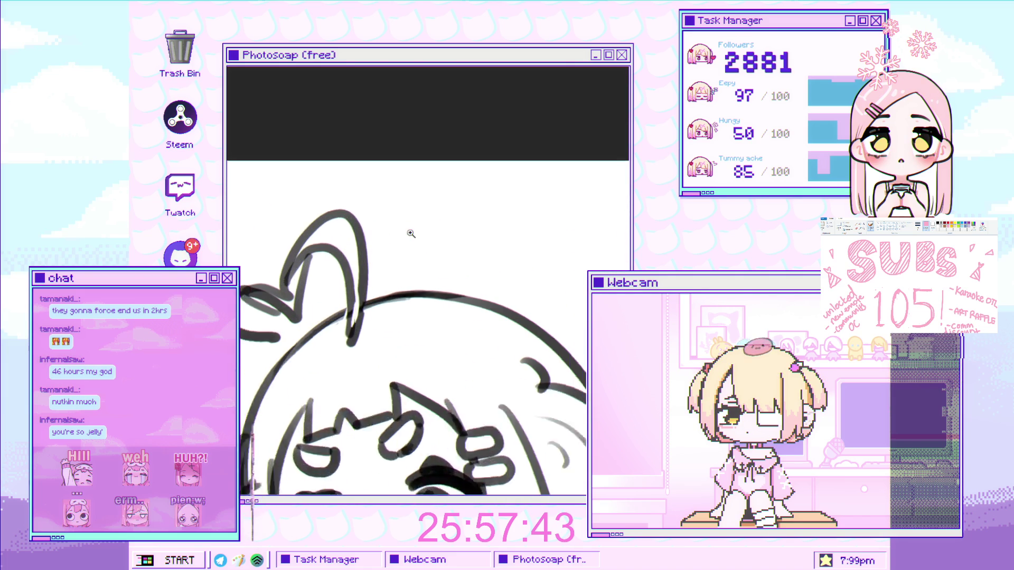
mouse_move(422, 233)
left_mouse_down()
mouse_move(418, 248)
mouse_move(390, 259)
mouse_move(411, 256)
left_mouse_up()
scroll(422, 235, "up", 2)
Finish the @-handle beside the heart-curl chibi, undoing and redrawing misdrawn letters.
mouse_move(472, 233)
left_mouse_down()
mouse_move(473, 257)
mouse_move(493, 255)
left_mouse_up()
key("ctrl+z")
key("ctrl+z")
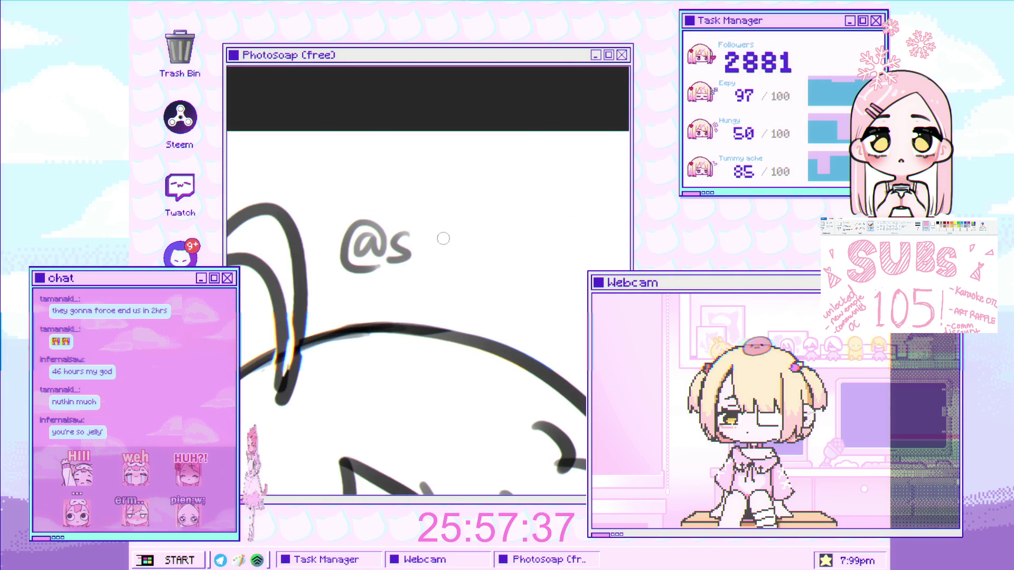
scroll(443, 234, "up", 2)
mouse_move(411, 260)
left_mouse_down()
mouse_move(445, 235)
mouse_move(469, 239)
mouse_move(485, 257)
left_mouse_up()
key("ctrl+z")
scroll(449, 259, "up", 2)
left_click_drag(425, 246, 450, 270)
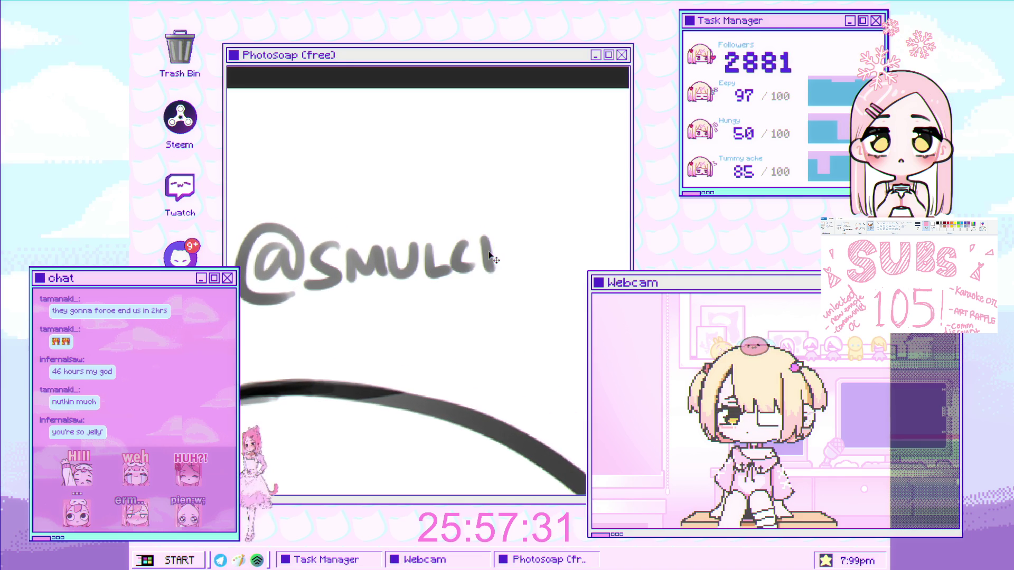
mouse_move(484, 235)
left_mouse_down()
mouse_move(508, 270)
mouse_move(547, 252)
mouse_move(539, 296)
left_mouse_up()
mouse_move(573, 270)
left_mouse_down()
mouse_move(459, 276)
mouse_move(453, 297)
left_mouse_up()
mouse_move(450, 244)
left_mouse_down()
mouse_move(453, 269)
mouse_move(511, 266)
mouse_move(552, 238)
mouse_move(582, 264)
left_mouse_up()
mouse_move(594, 232)
left_mouse_down()
mouse_move(621, 262)
mouse_move(626, 230)
left_mouse_up()
Zoom to the cowboy-hat character and letter its @-handle.
scroll(520, 241, "down", 5)
scroll(520, 241, "up", 2)
scroll(475, 246, "up", 2)
scroll(430, 252, "up", 2)
scroll(430, 252, "up", 3)
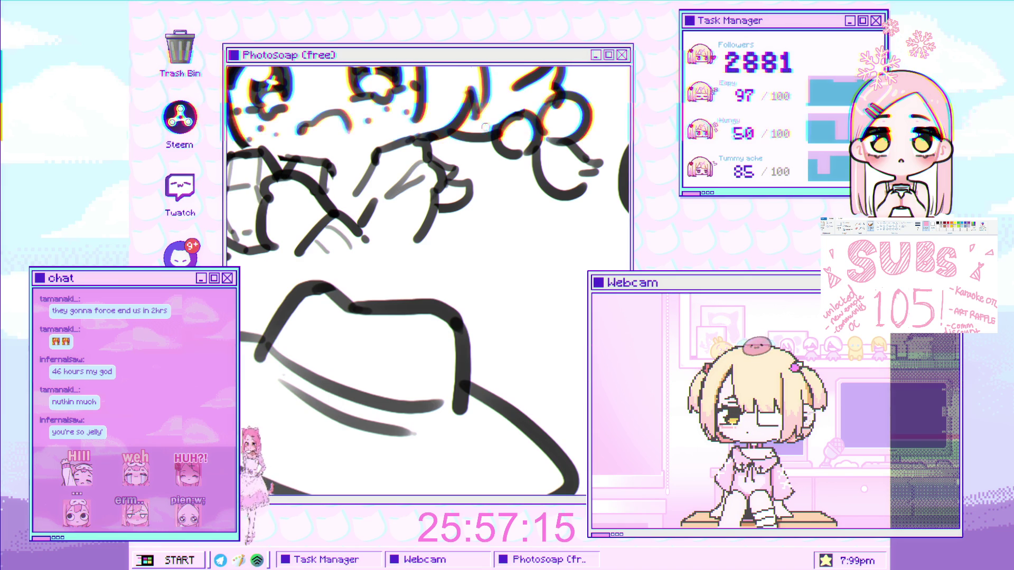
scroll(442, 242, "up", 1)
scroll(402, 284, "up", 1)
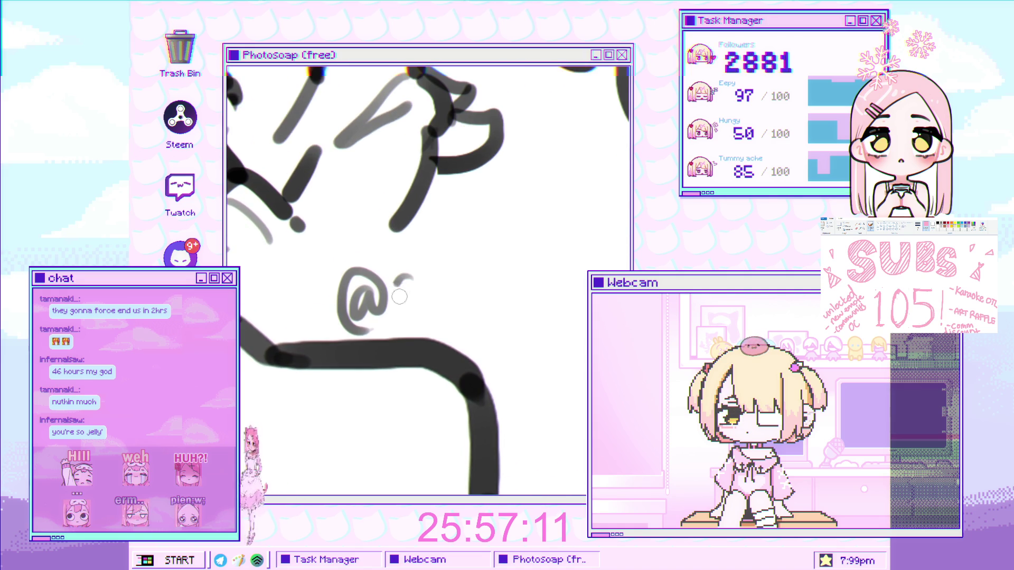
left_click_drag(458, 295, 478, 313)
mouse_move(481, 272)
left_mouse_down()
mouse_move(478, 312)
mouse_move(508, 313)
left_mouse_up()
mouse_move(457, 285)
left_mouse_down()
mouse_move(460, 320)
mouse_move(565, 311)
left_mouse_up()
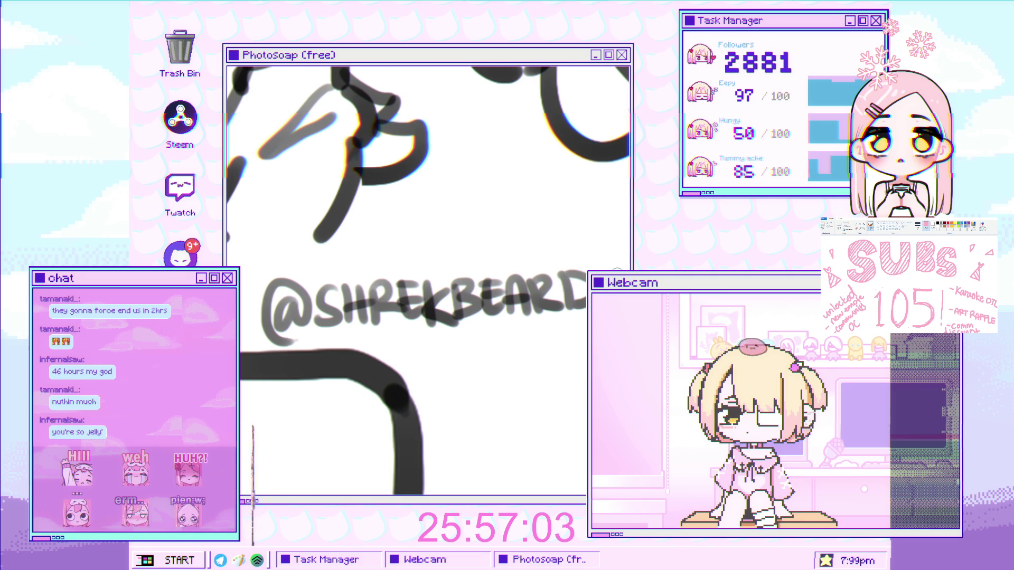
scroll(427, 280, "down", 5)
scroll(428, 279, "up", 3)
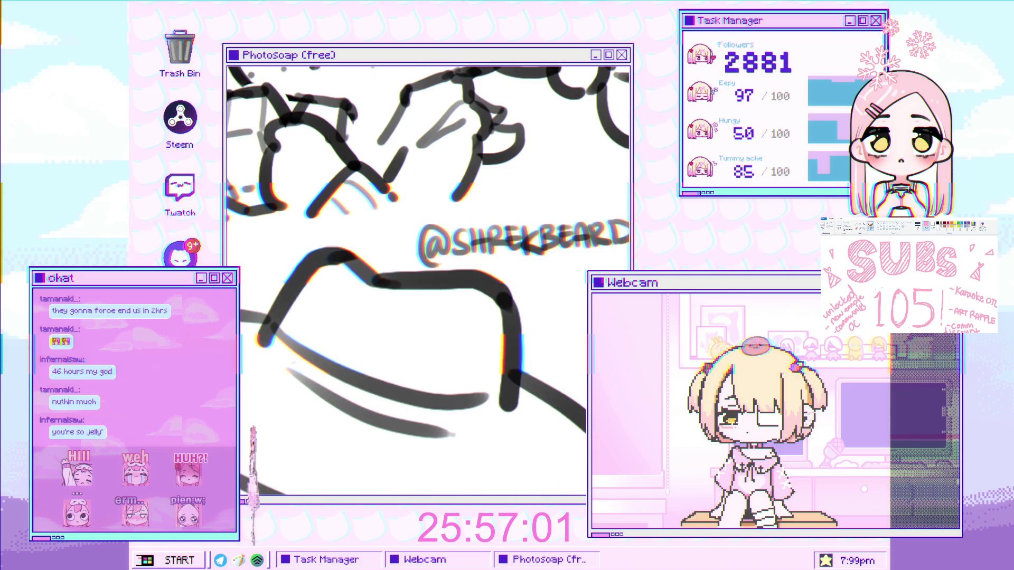
scroll(474, 247, "down", 5)
scroll(474, 247, "up", 3)
left_click_drag(454, 212, 474, 247)
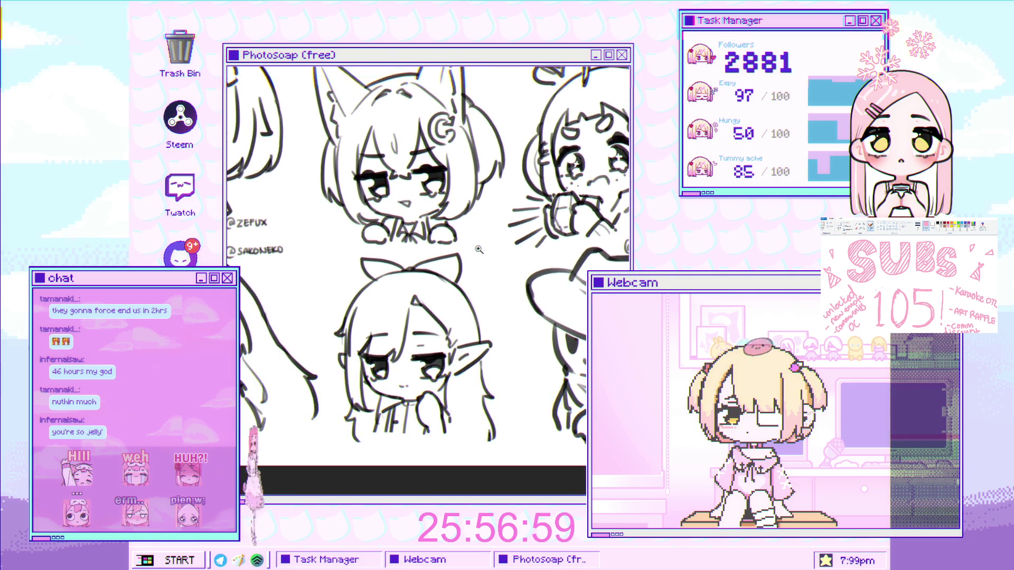
Zoom into the elf-eared ribbon character and brush an @ next to its bow.
scroll(474, 247, "up", 2)
scroll(475, 247, "up", 3)
scroll(446, 239, "up", 3)
scroll(445, 240, "down", 2)
mouse_move(420, 266)
left_mouse_down()
mouse_move(488, 284)
mouse_move(514, 266)
mouse_move(542, 274)
mouse_move(548, 251)
mouse_move(480, 282)
left_mouse_up()
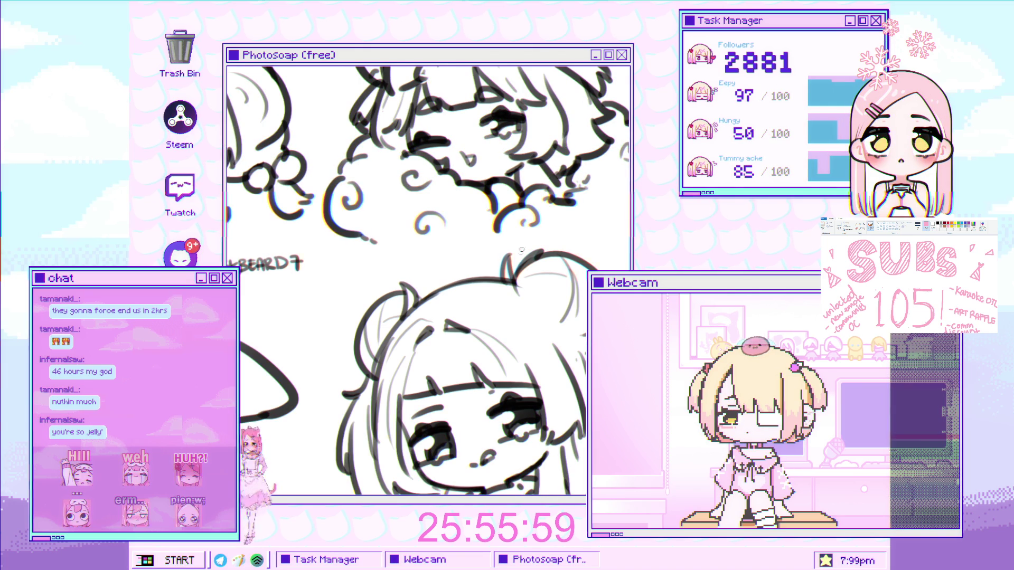
scroll(401, 266, "up", 5)
Letter the @, a K and the following letters beside the bun-haired chibi.
scroll(401, 267, "up", 2)
left_click_drag(372, 241, 377, 258)
scroll(397, 269, "up", 2)
left_click_drag(396, 225, 395, 278)
left_click_drag(414, 232, 429, 272)
mouse_move(441, 244)
left_mouse_down()
mouse_move(441, 270)
mouse_move(441, 234)
mouse_move(487, 269)
left_mouse_up()
mouse_move(508, 237)
left_mouse_down()
mouse_move(515, 269)
mouse_move(544, 267)
left_mouse_up()
Finish the handle's last letters, undoing and restoring a misdrawn stroke.
mouse_move(555, 256)
left_mouse_down()
mouse_move(486, 257)
mouse_move(498, 284)
left_mouse_up()
scroll(529, 267, "down", 3)
scroll(499, 284, "up", 3)
scroll(499, 284, "up", 2)
scroll(486, 279, "up", 2)
left_click_drag(473, 306, 502, 298)
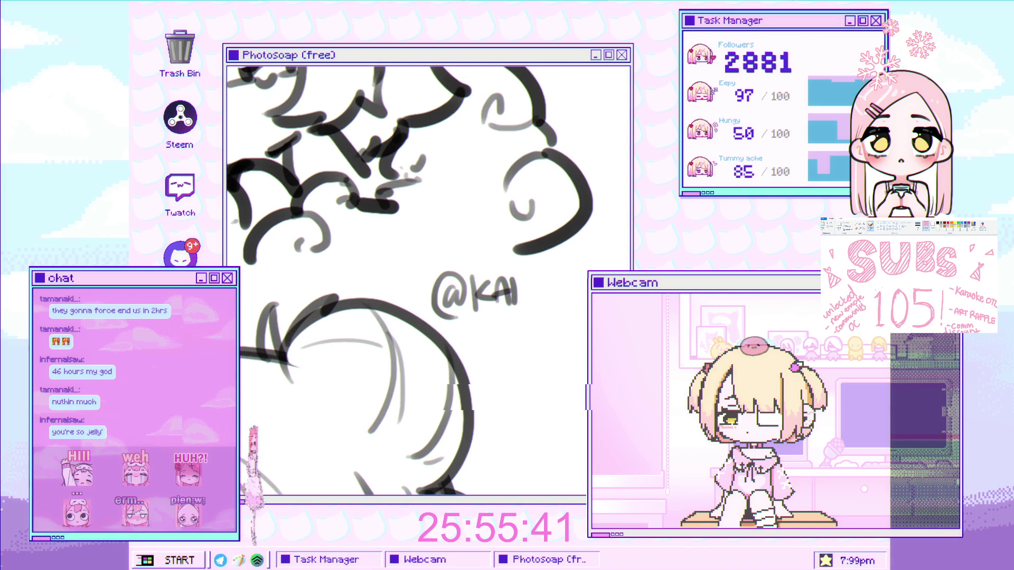
mouse_move(537, 278)
left_mouse_down()
mouse_move(520, 307)
mouse_move(581, 303)
left_mouse_up()
key("ctrl+z")
key("ctrl+z")
key("ctrl+shift+z")
left_click_drag(570, 269, 585, 299)
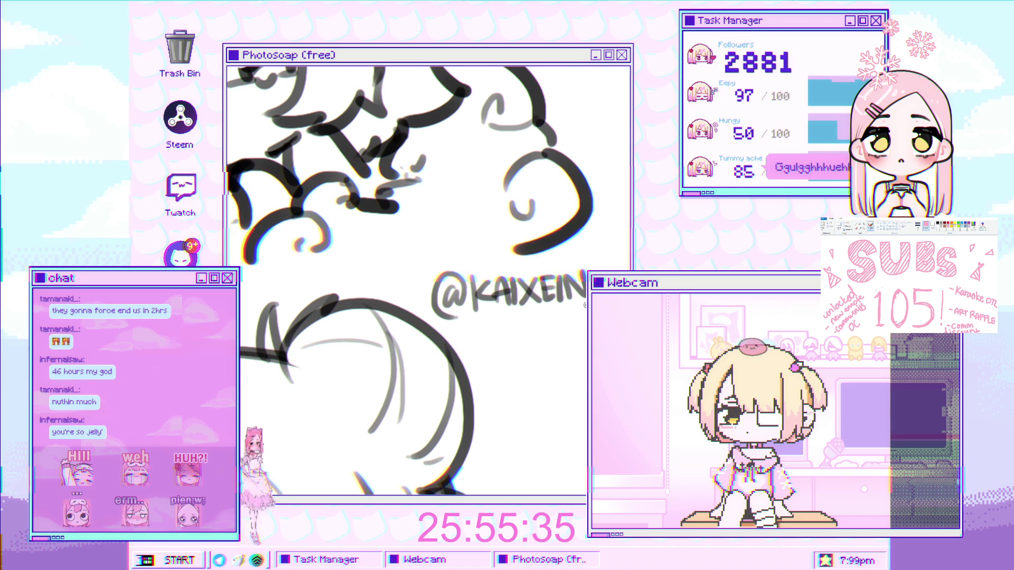
Zoom out to review the rows of labelled sketches.
key("ctrl+minus")
key("ctrl+minus")
scroll(488, 231, "up", 3)
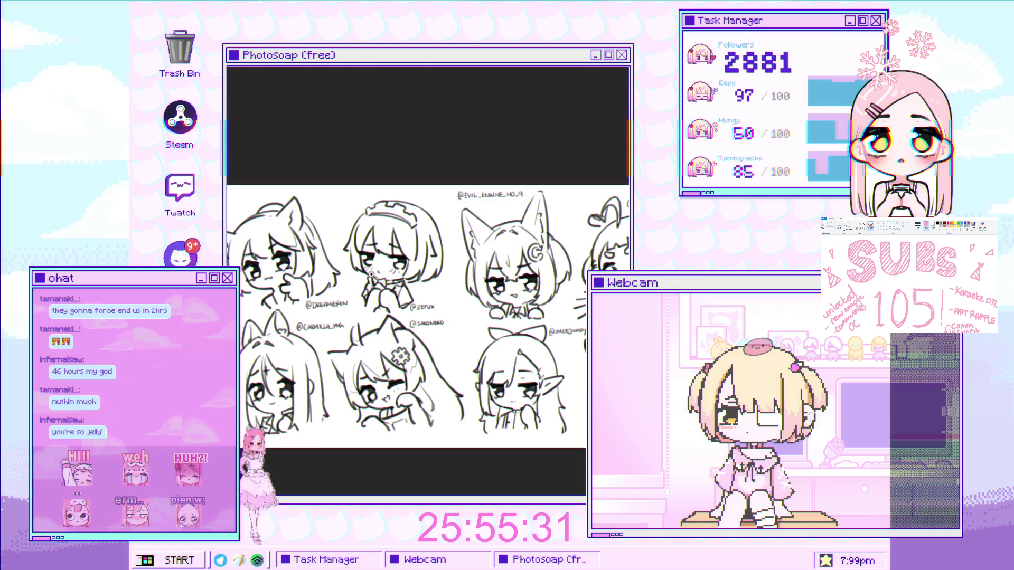
scroll(359, 298, "up", 3)
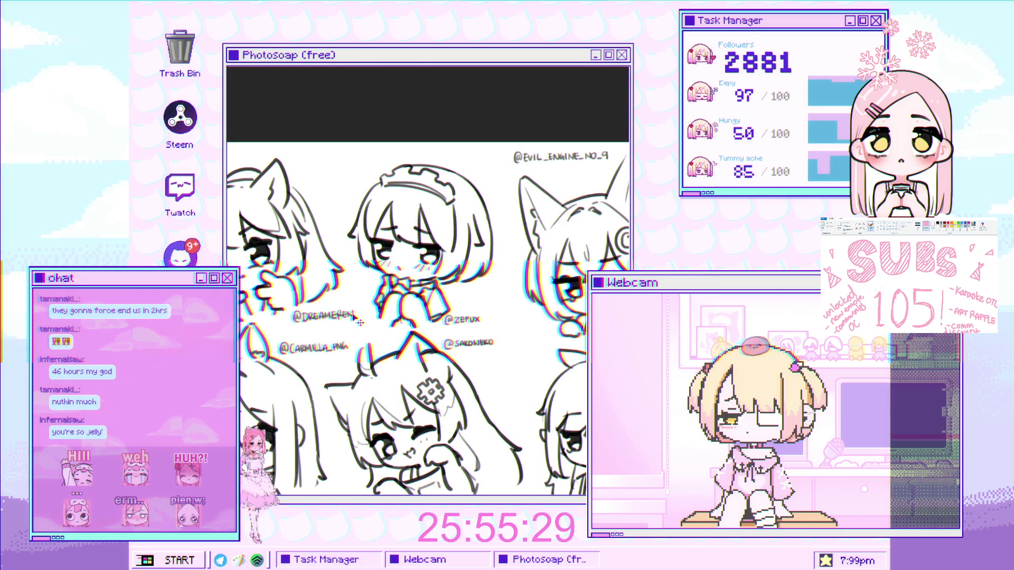
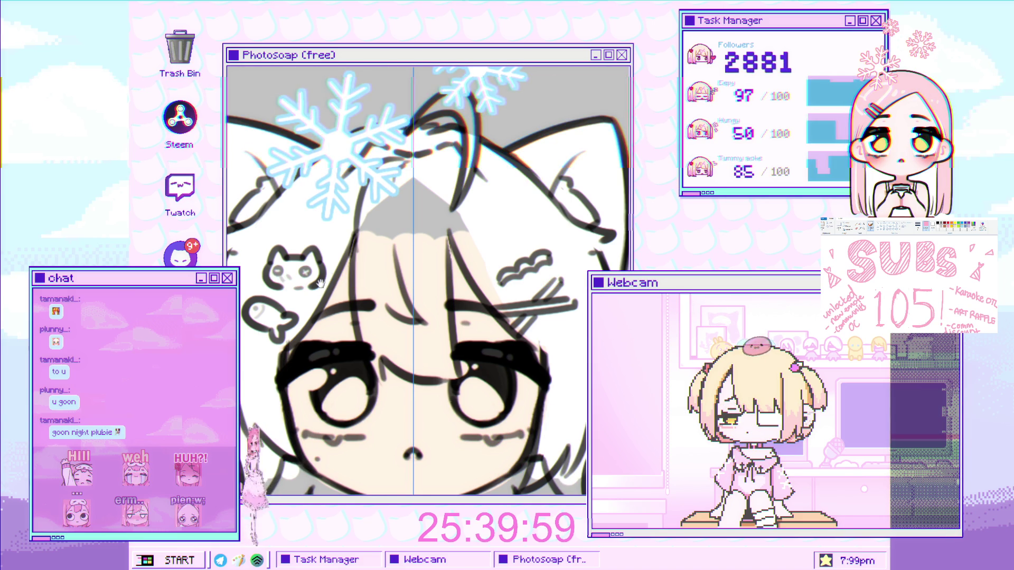
Paint white over the grey hair shading left of the face and chin.
scroll(241, 358, "down", 5)
scroll(286, 317, "up", 3, "ctrl")
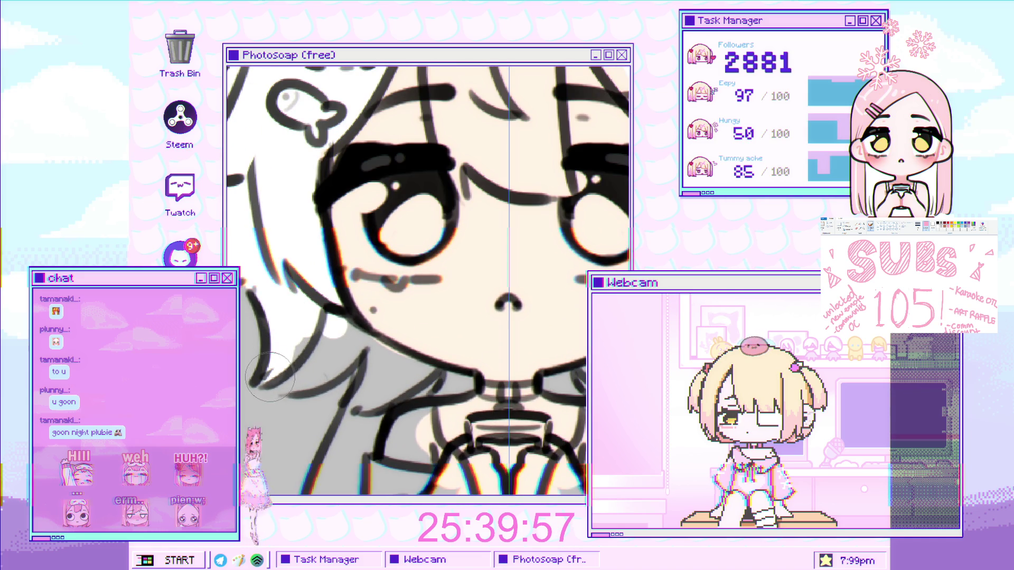
mouse_move(286, 383)
left_mouse_down()
mouse_move(366, 348)
mouse_move(304, 332)
mouse_move(309, 376)
mouse_move(345, 359)
left_mouse_up()
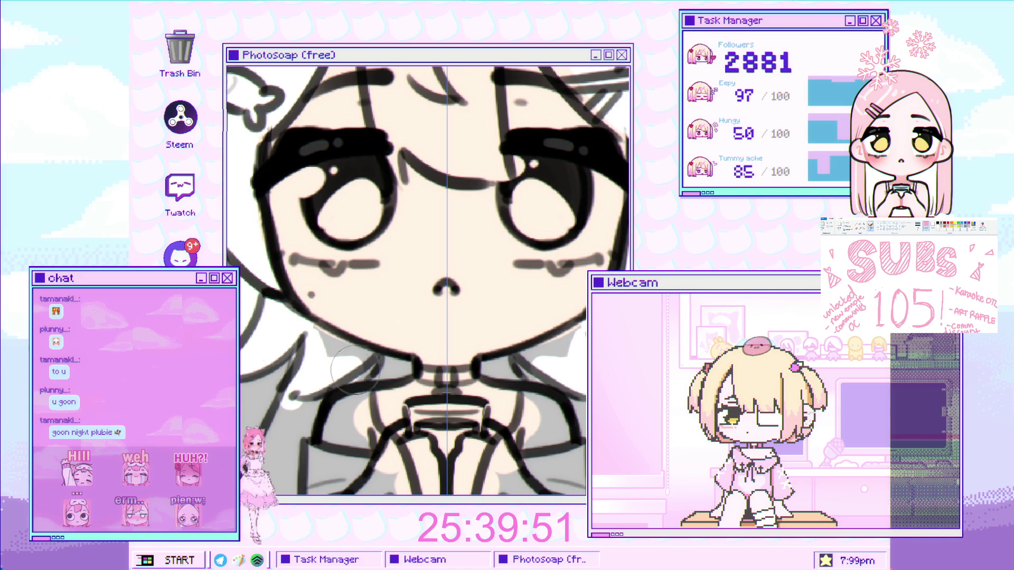
scroll(345, 375, "down", 3)
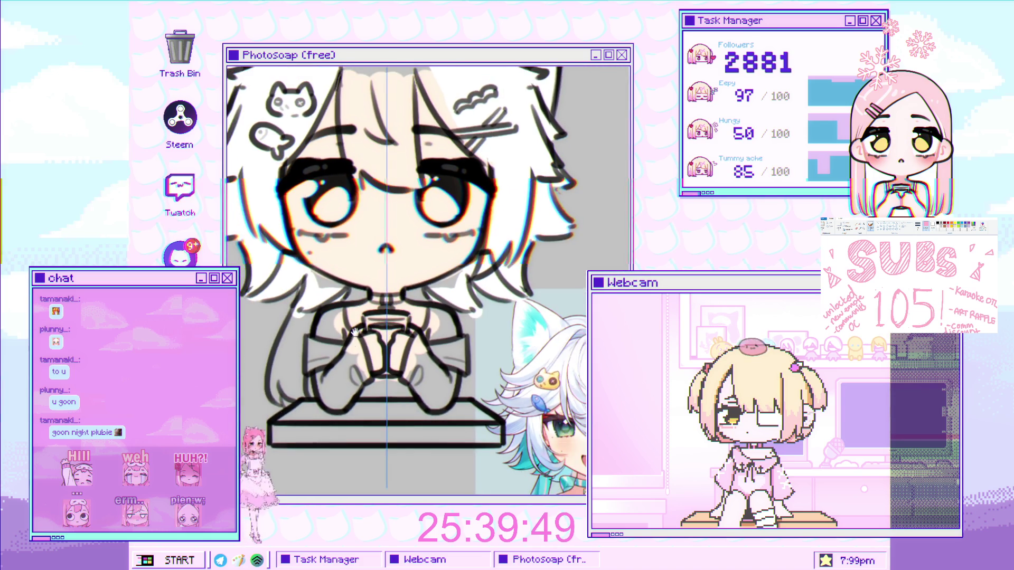
scroll(355, 309, "up", 3)
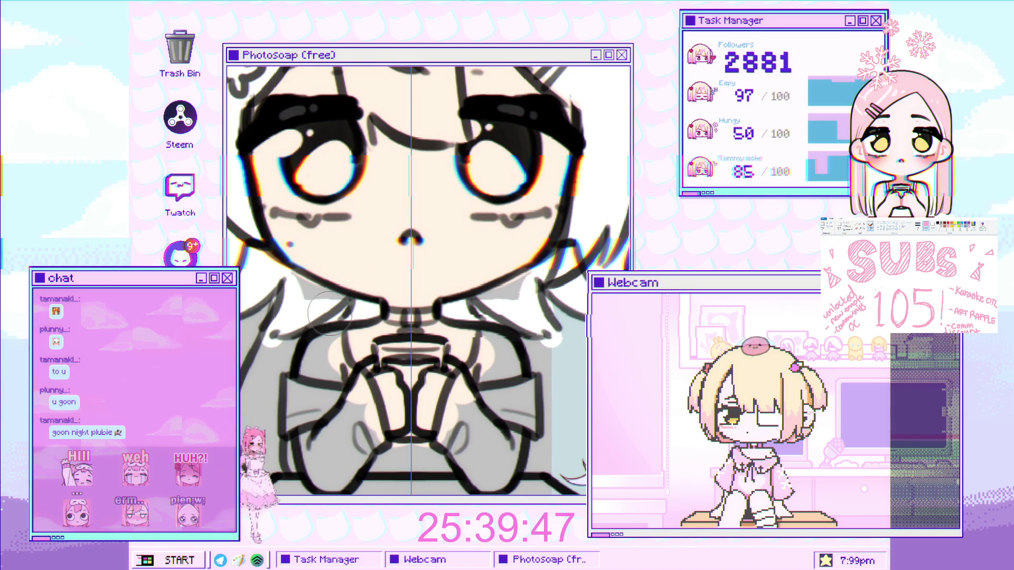
left_click_drag(327, 306, 264, 243)
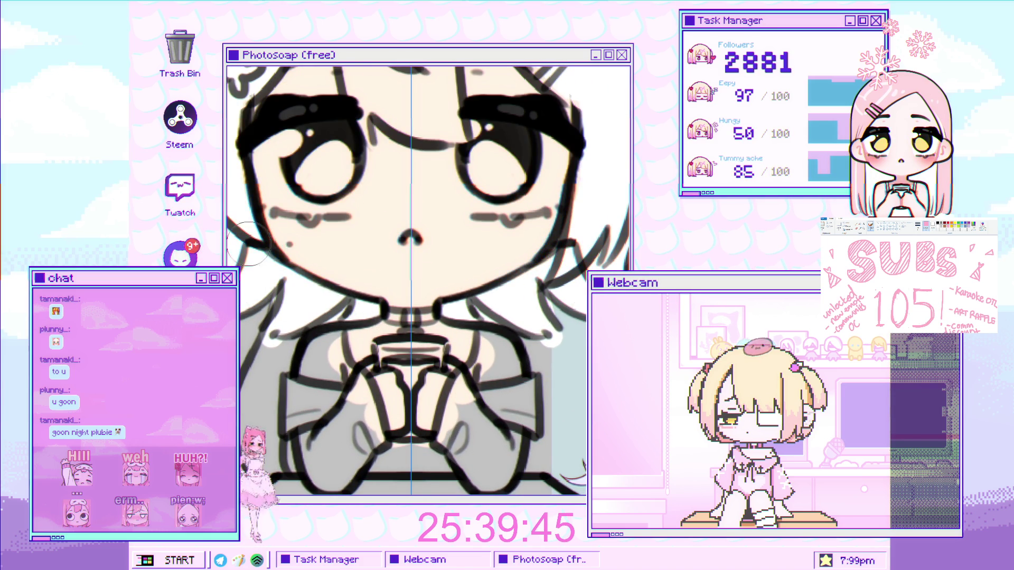
Cover the remaining grey hair shading and the skin tone between the eyes with white.
scroll(336, 278, "down", 2)
scroll(335, 279, "up", 2)
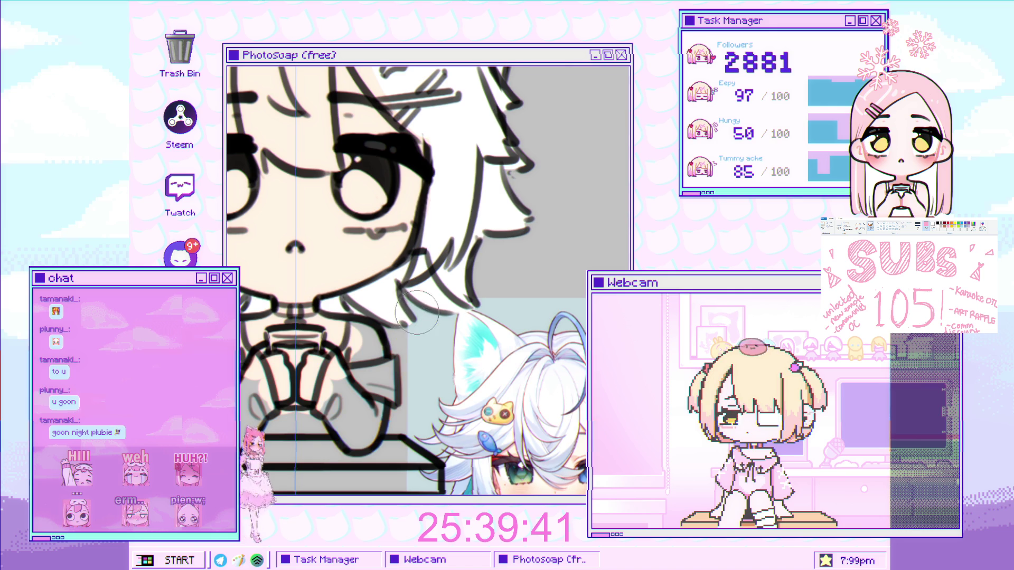
scroll(366, 351, "down", 3)
scroll(409, 330, "up", 3)
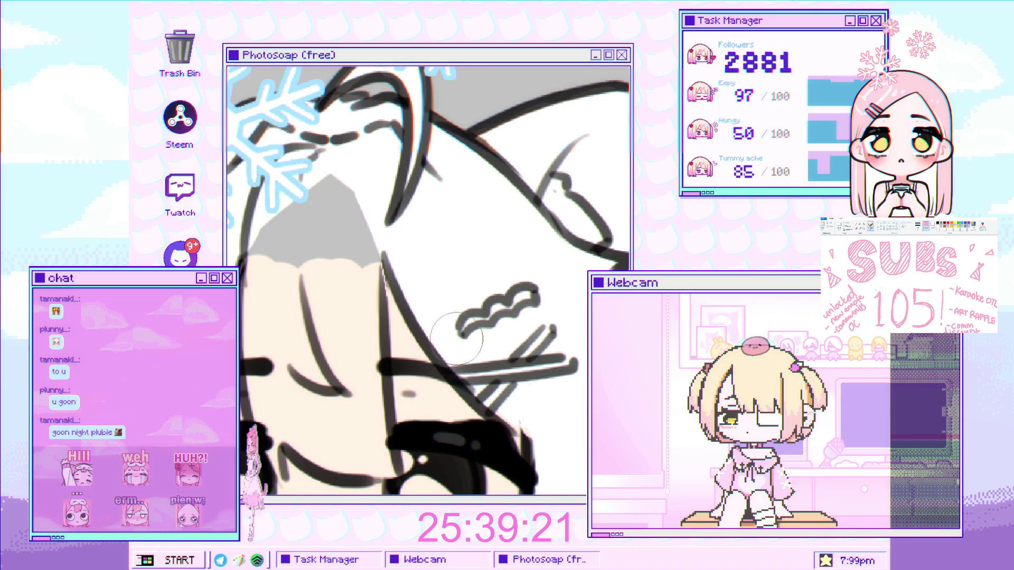
mouse_move(372, 195)
left_mouse_down()
mouse_move(358, 337)
mouse_move(274, 246)
left_mouse_up()
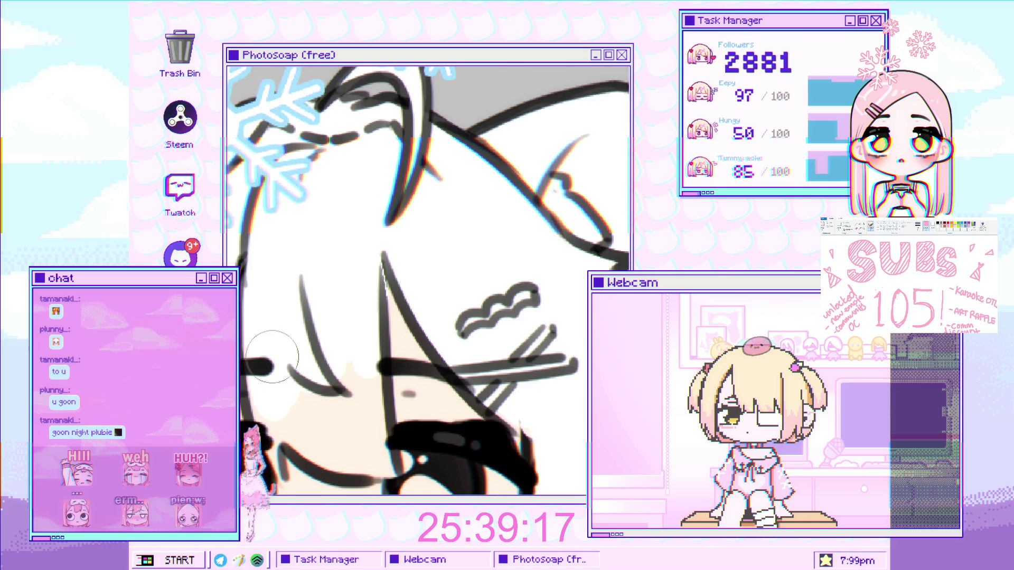
scroll(275, 338, "down", 3)
mouse_move(282, 378)
left_mouse_down()
mouse_move(354, 294)
mouse_move(296, 311)
mouse_move(373, 232)
left_mouse_up()
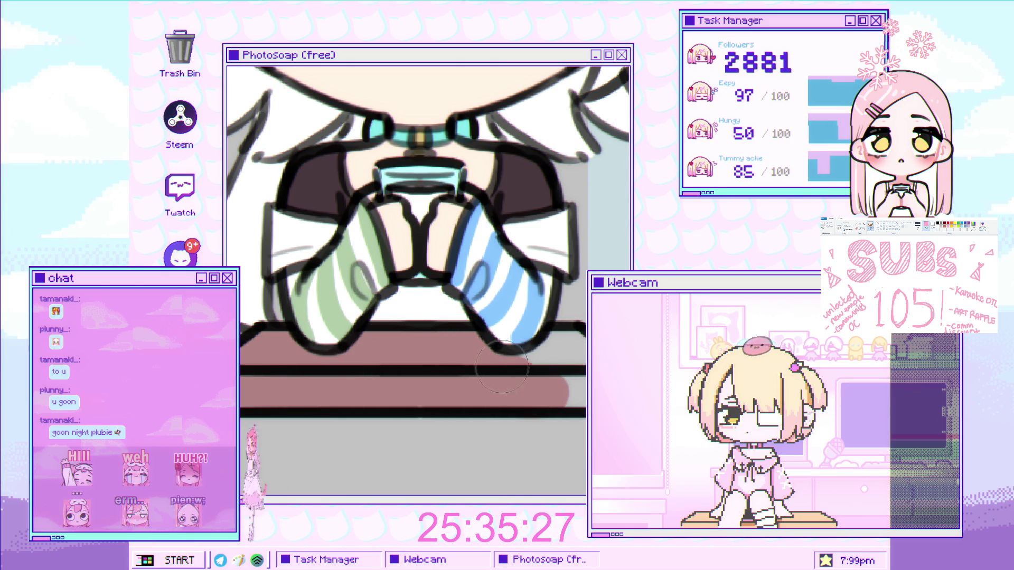
Pan and zoom to check the coloured cat-eared chibi and reveal the horned chibi's line art.
left_click_drag(624, 377, 486, 344)
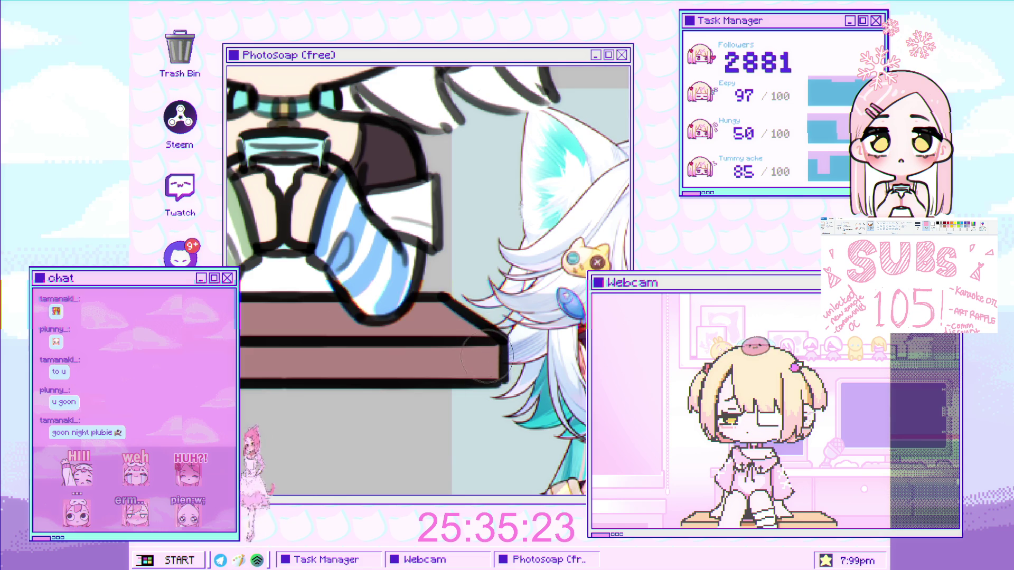
scroll(487, 344, "down", 5)
scroll(427, 334, "up", 2)
scroll(426, 334, "up", 1)
scroll(426, 334, "down", 1)
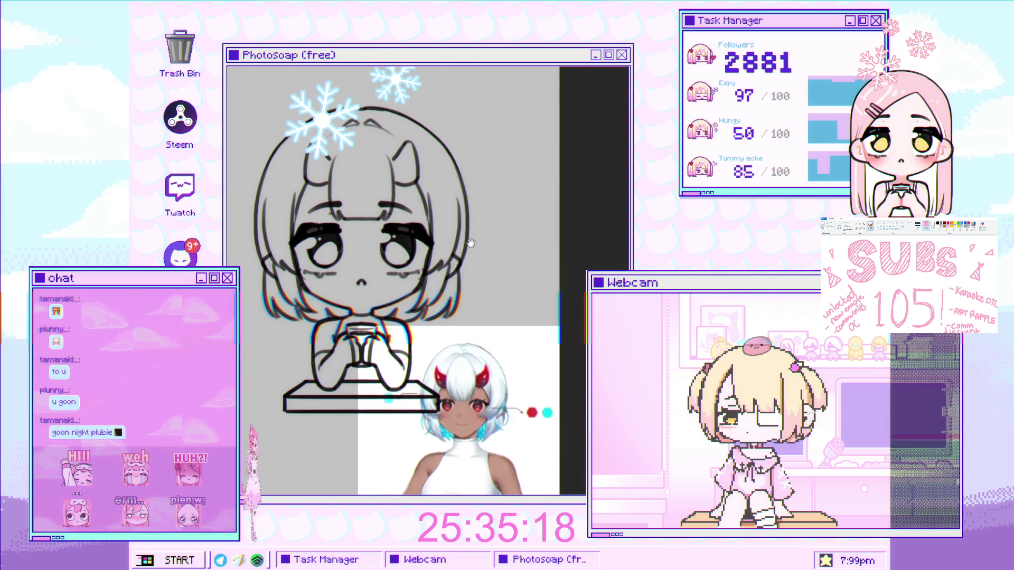
scroll(470, 242, "up", 1)
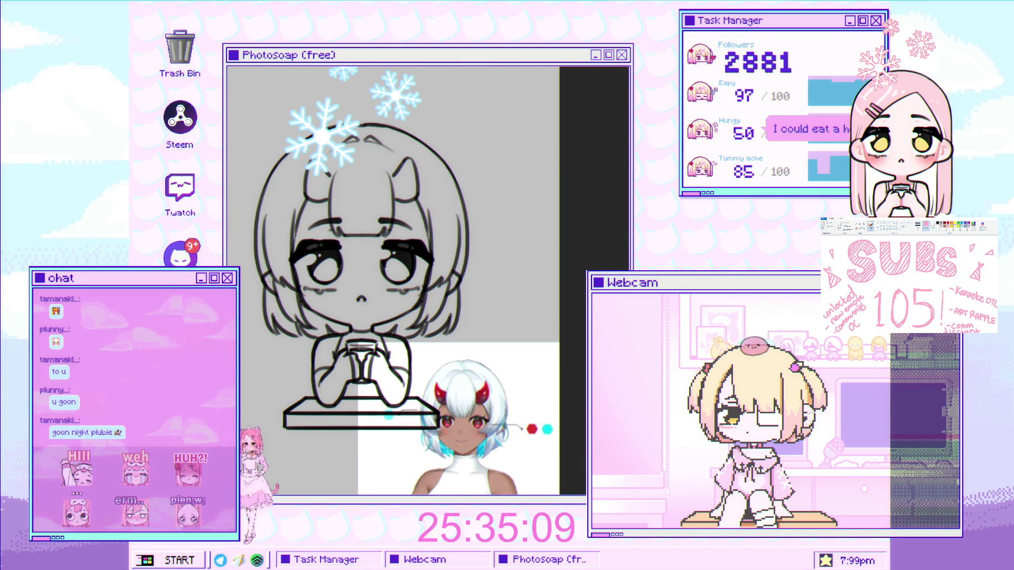
Fill the horned chibi's upper face, face sides, cheeks and lower face with skin tone.
scroll(332, 223, "up", 1)
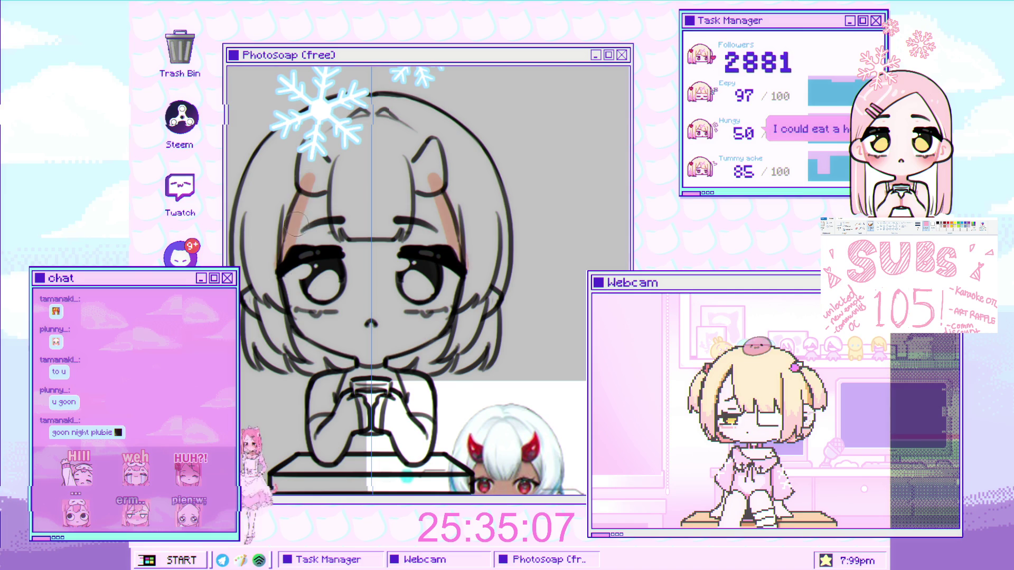
left_click_drag(296, 180, 444, 254)
left_click_drag(296, 238, 433, 211)
mouse_move(338, 180)
left_mouse_down()
mouse_move(338, 222)
mouse_move(370, 317)
mouse_move(357, 230)
left_mouse_up()
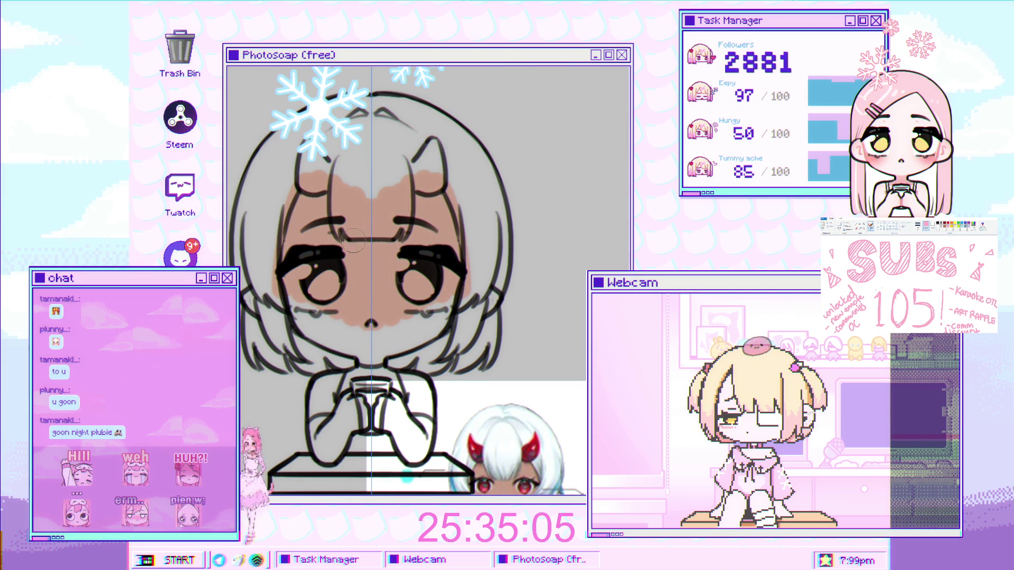
scroll(263, 287, "up", 1)
left_click_drag(261, 282, 259, 322)
mouse_move(475, 317)
left_mouse_down()
mouse_move(314, 314)
mouse_move(465, 333)
left_mouse_up()
left_click_drag(328, 346, 363, 333)
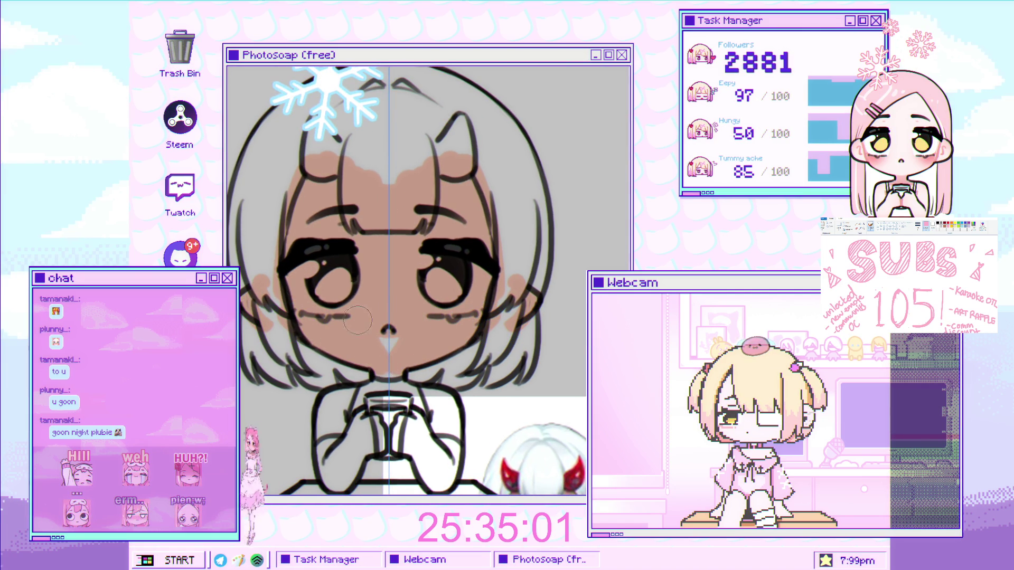
Paint skin tone on both arms beside the cup.
scroll(335, 304, "down", 3)
scroll(335, 304, "up", 1)
left_click_drag(338, 280, 475, 295)
mouse_move(475, 338)
left_mouse_down()
mouse_move(350, 292)
mouse_move(497, 328)
mouse_move(327, 291)
left_mouse_up()
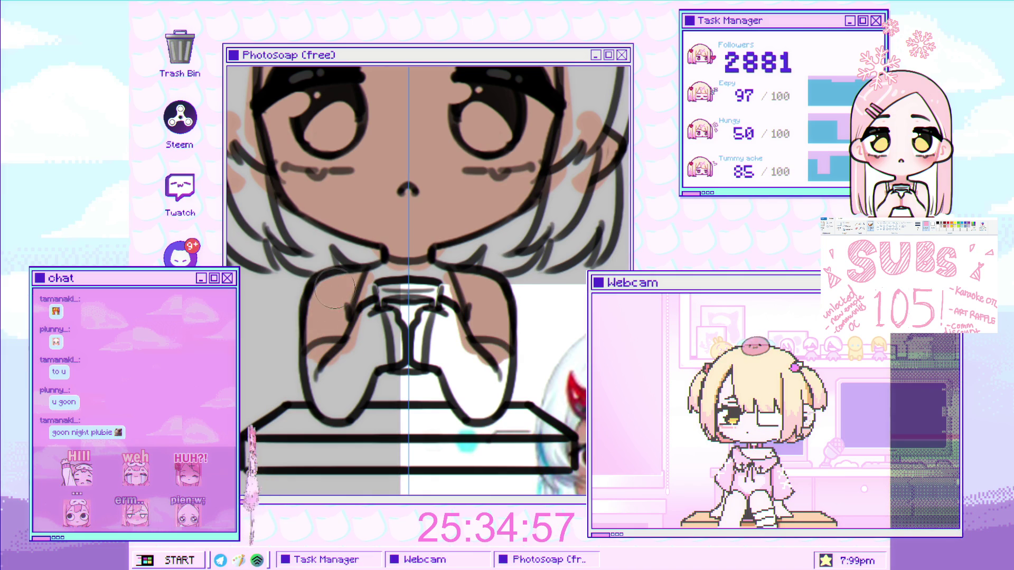
Sample a colour from the drawing and whiten the grey hair below the hairline and strand tips.
scroll(393, 314, "down", 3)
scroll(421, 207, "up", 2)
left_click_drag(421, 208, 433, 190)
left_click(474, 372)
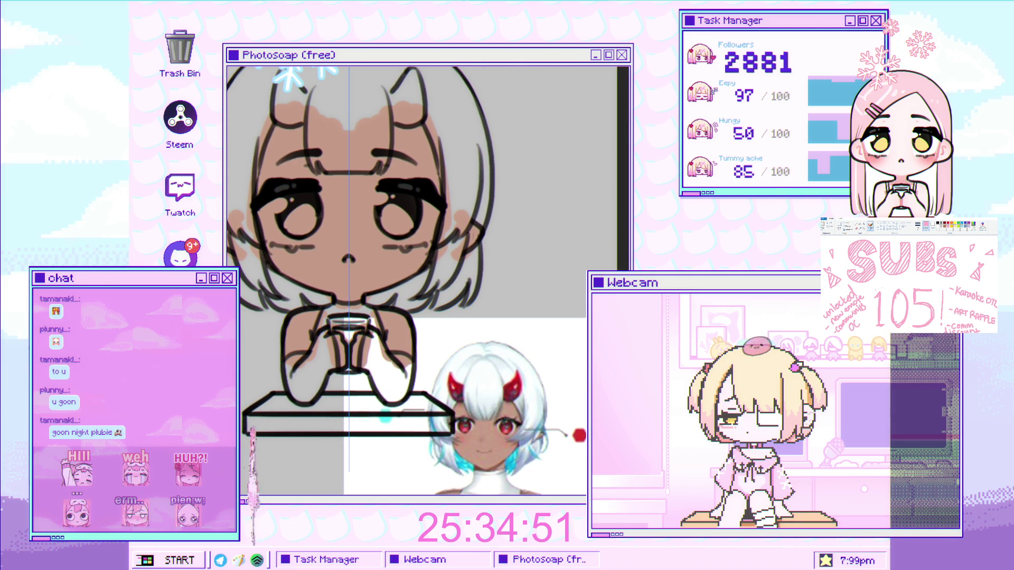
scroll(521, 211, "up", 3)
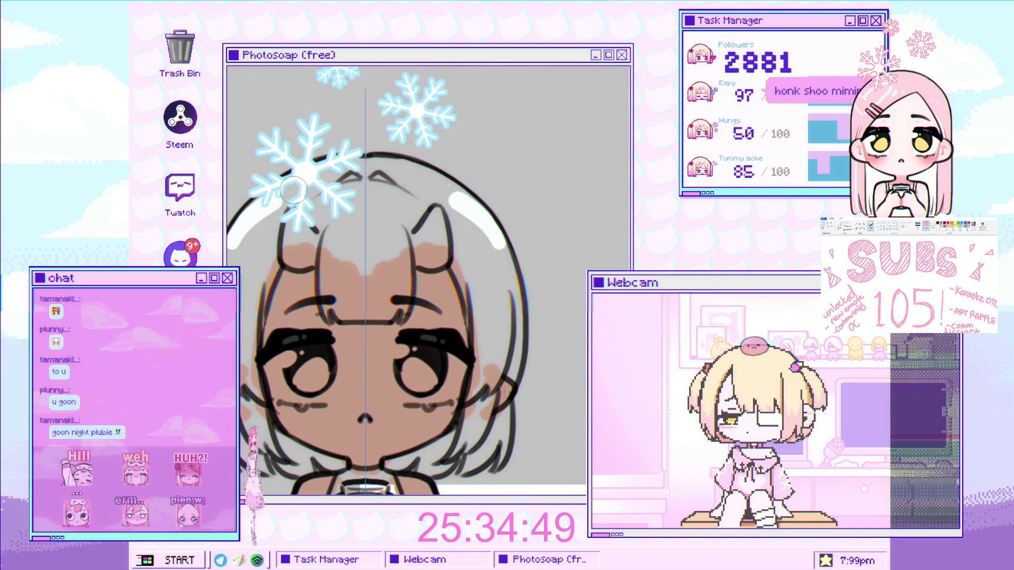
scroll(274, 201, "up", 3)
mouse_move(445, 143)
left_mouse_down()
mouse_move(409, 236)
mouse_move(435, 237)
mouse_move(355, 274)
mouse_move(343, 261)
left_mouse_up()
scroll(434, 237, "down", 2)
left_click_drag(348, 320, 436, 334)
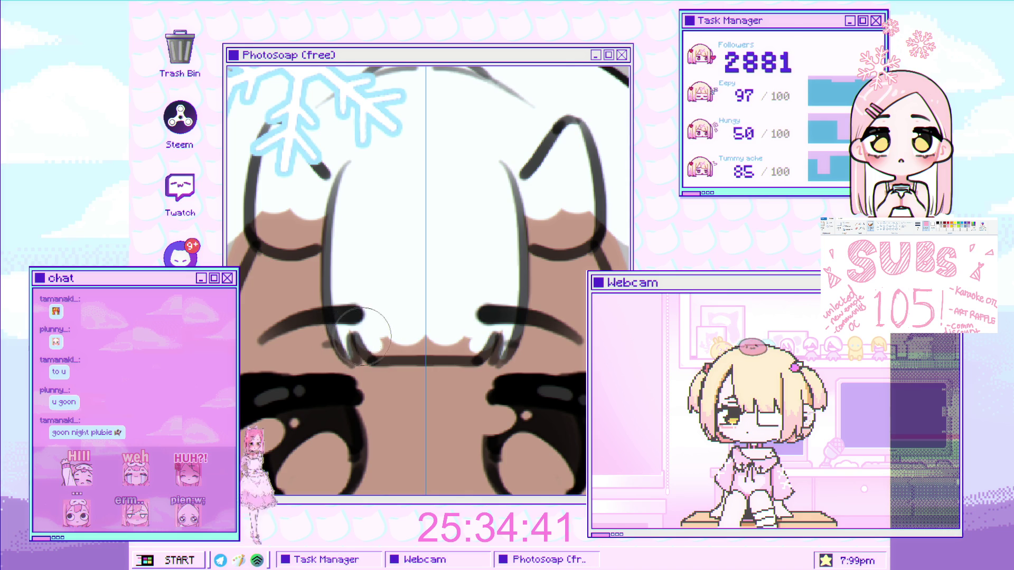
scroll(436, 334, "down", 3)
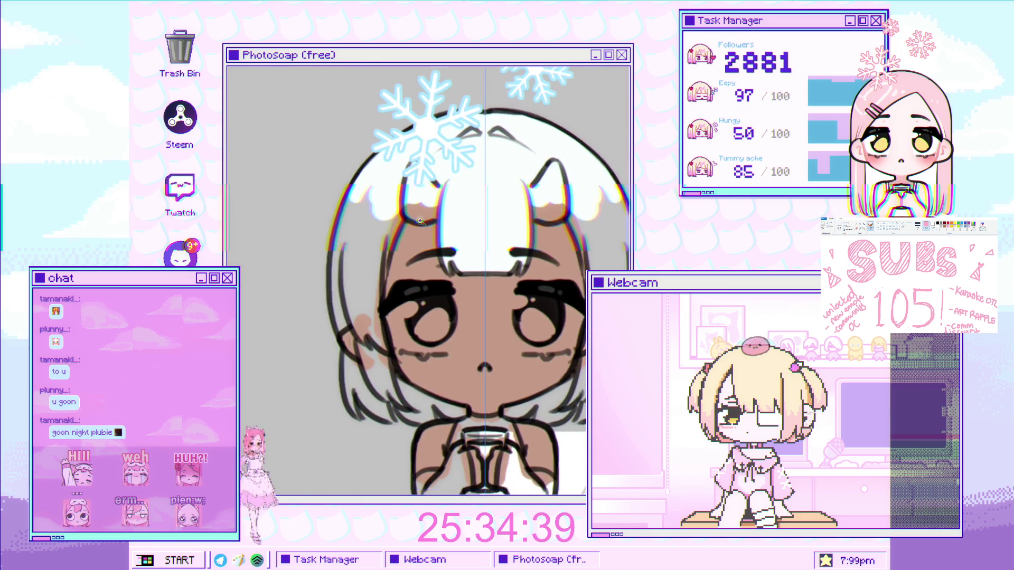
scroll(380, 228, "up", 3)
Fill white along the hair's left edge and into the strand tips.
left_click_drag(394, 169, 344, 307)
mouse_move(338, 365)
left_mouse_down()
mouse_move(380, 226)
mouse_move(302, 210)
left_mouse_up()
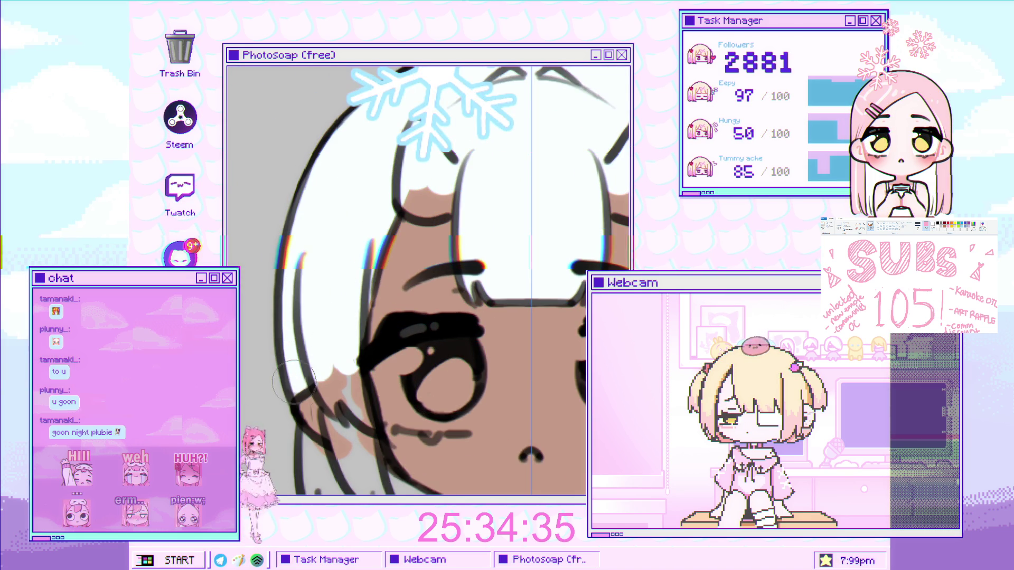
mouse_move(294, 379)
left_mouse_down()
mouse_move(277, 263)
mouse_move(330, 241)
mouse_move(317, 264)
left_mouse_up()
left_click_drag(294, 317, 320, 269)
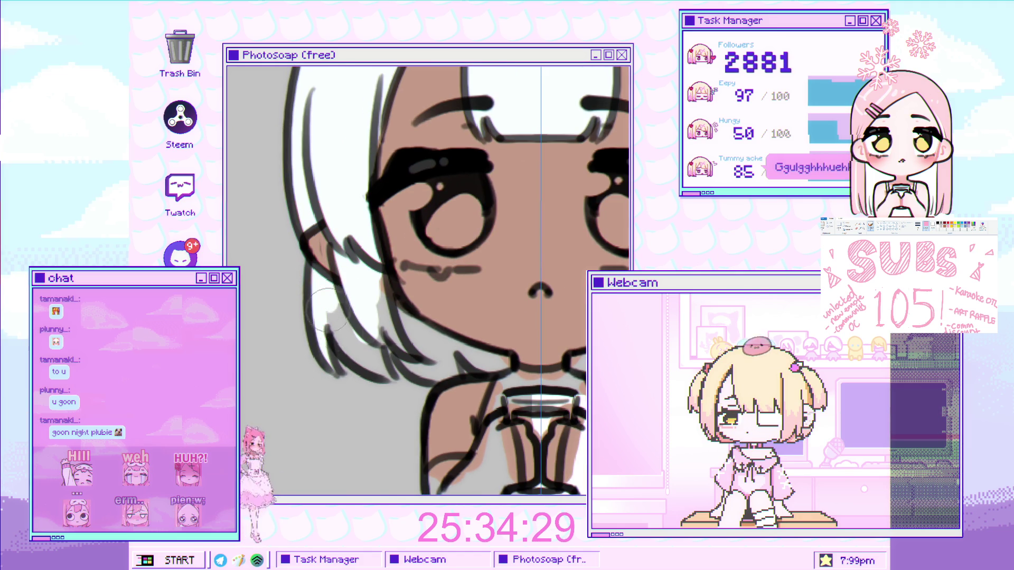
left_click_drag(324, 335, 373, 345)
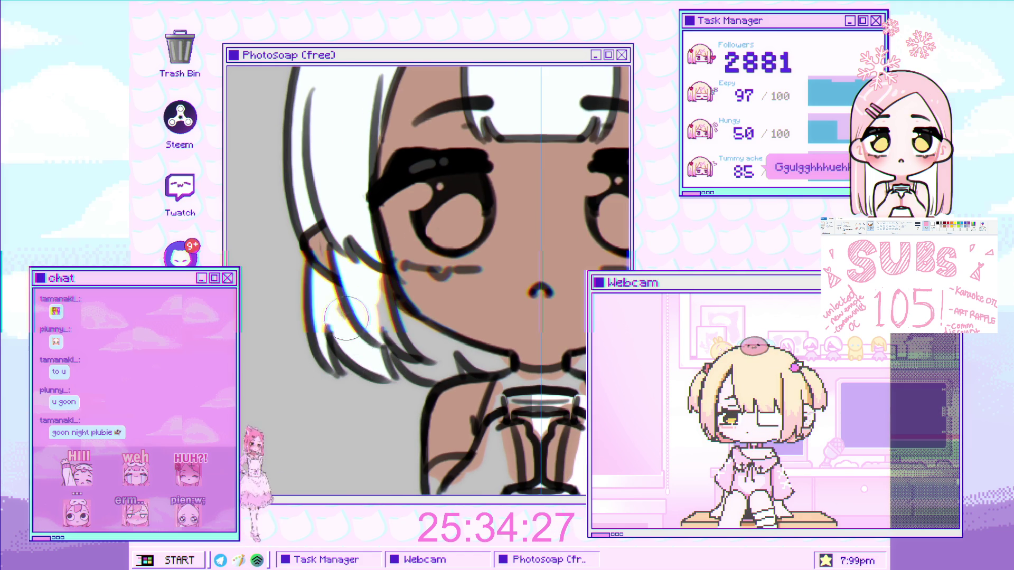
scroll(357, 332, "right", 2)
mouse_move(366, 331)
left_mouse_down()
mouse_move(348, 339)
mouse_move(394, 346)
left_mouse_up()
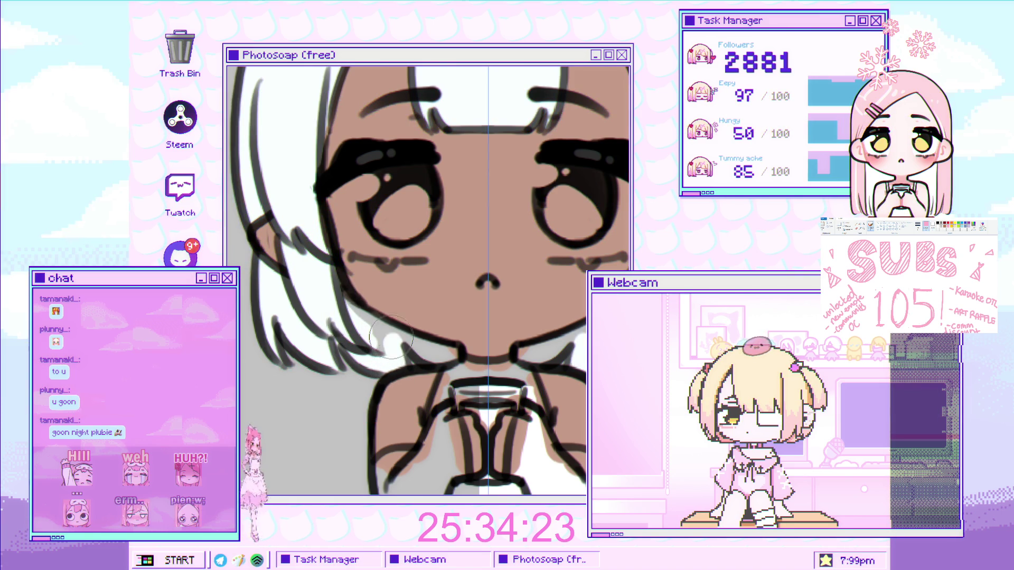
Paint a white highlight into the eyes.
scroll(377, 344, "right", 2)
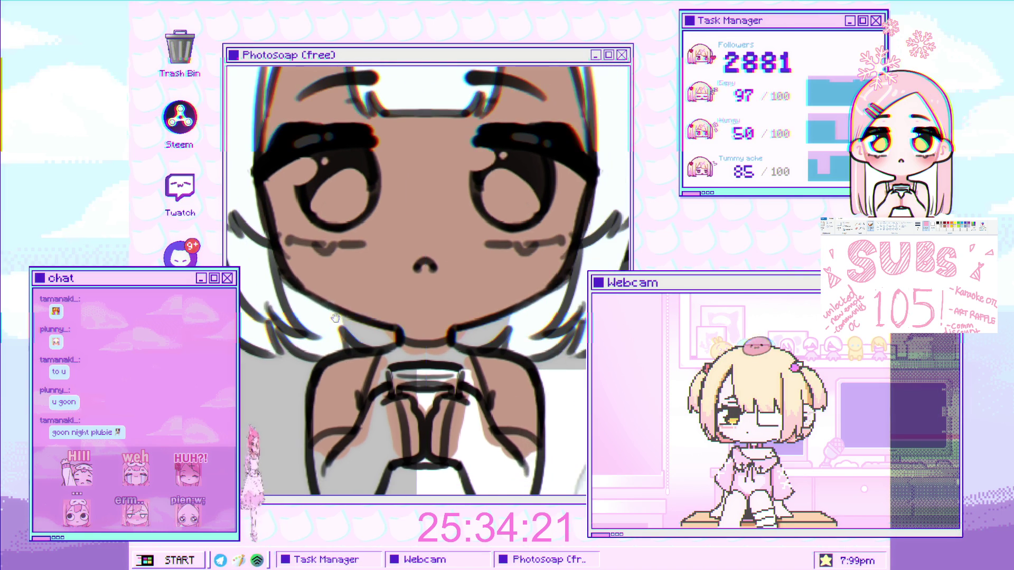
scroll(383, 338, "down", 3)
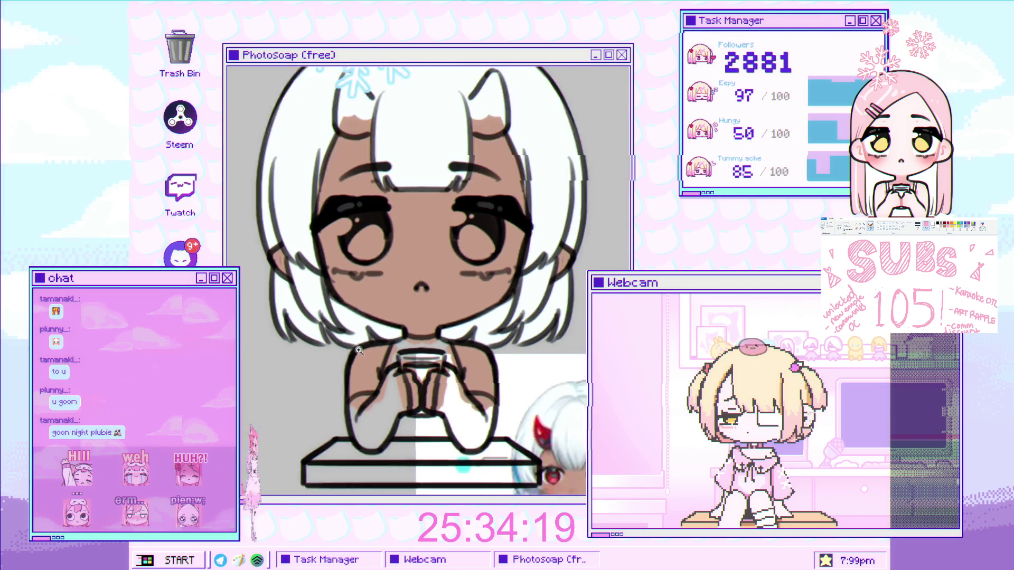
scroll(383, 338, "up", 3)
scroll(317, 285, "up", 2)
mouse_move(317, 248)
left_mouse_down()
mouse_move(306, 311)
mouse_move(278, 262)
left_mouse_up()
Undo the oversized eye highlight and repaint narrower white highlights on both irises.
scroll(303, 323, "up", 2)
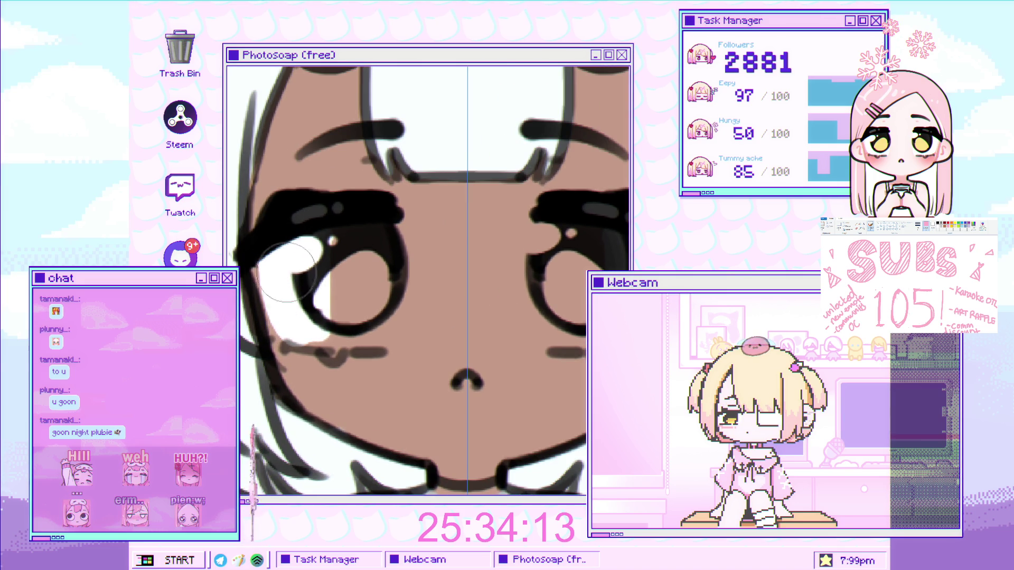
key("ctrl+z")
left_click_drag(336, 278, 350, 335)
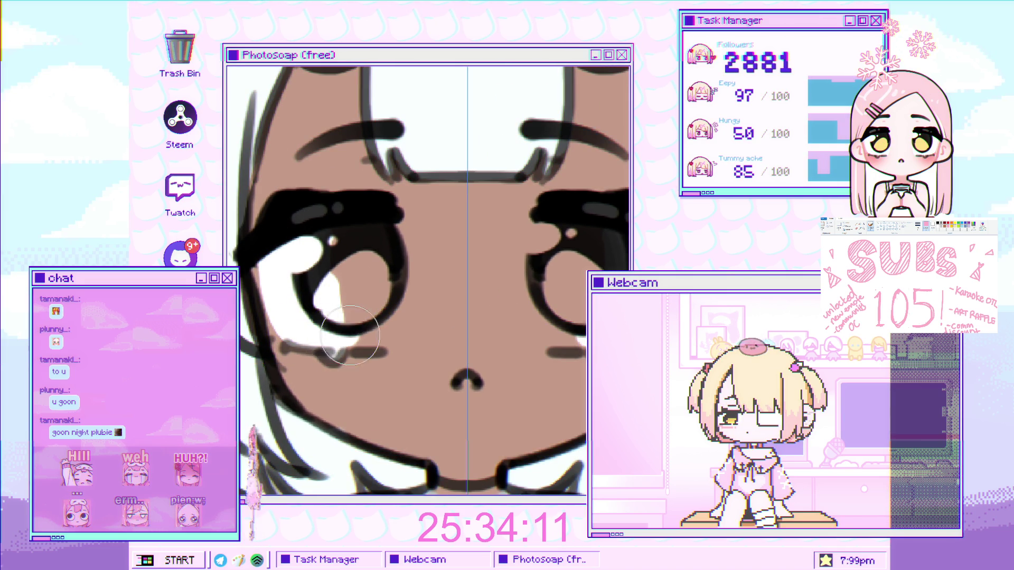
left_click_drag(330, 238, 354, 296)
scroll(370, 253, "up", 1)
scroll(381, 231, "right", 2)
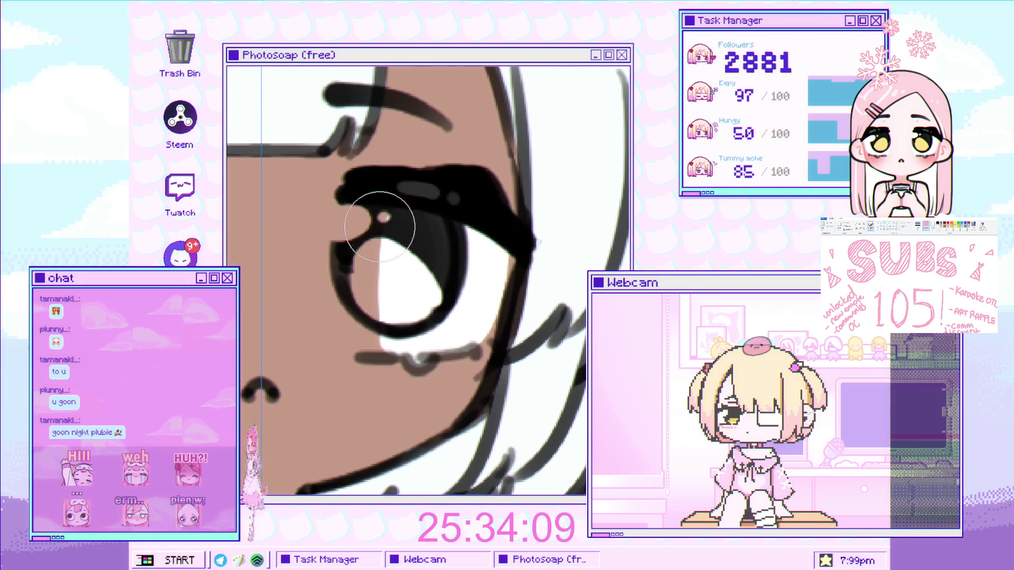
left_click_drag(382, 230, 384, 239)
left_click_drag(378, 310, 375, 315)
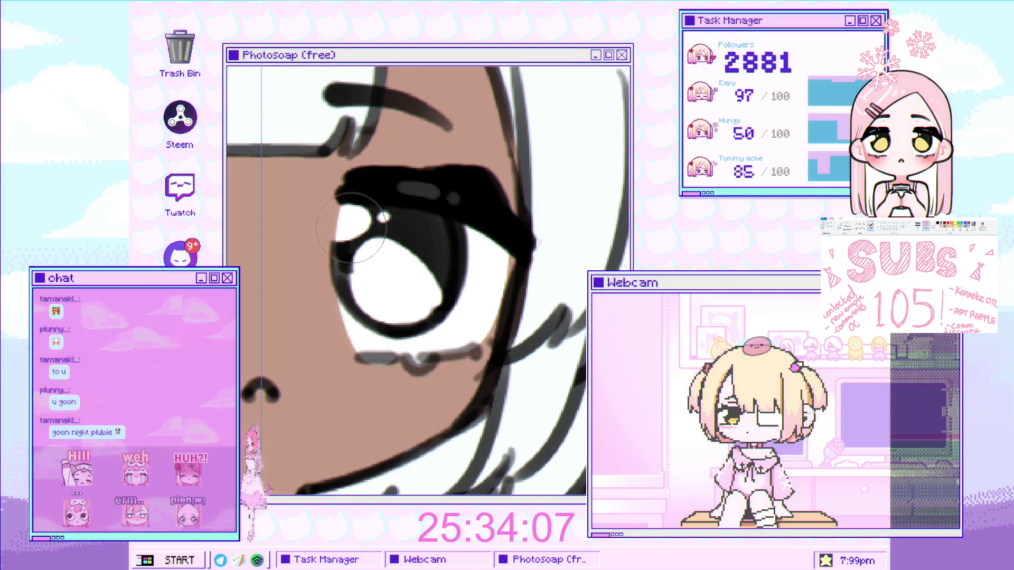
Fill both irises with red to match the reference.
scroll(372, 192, "down", 3)
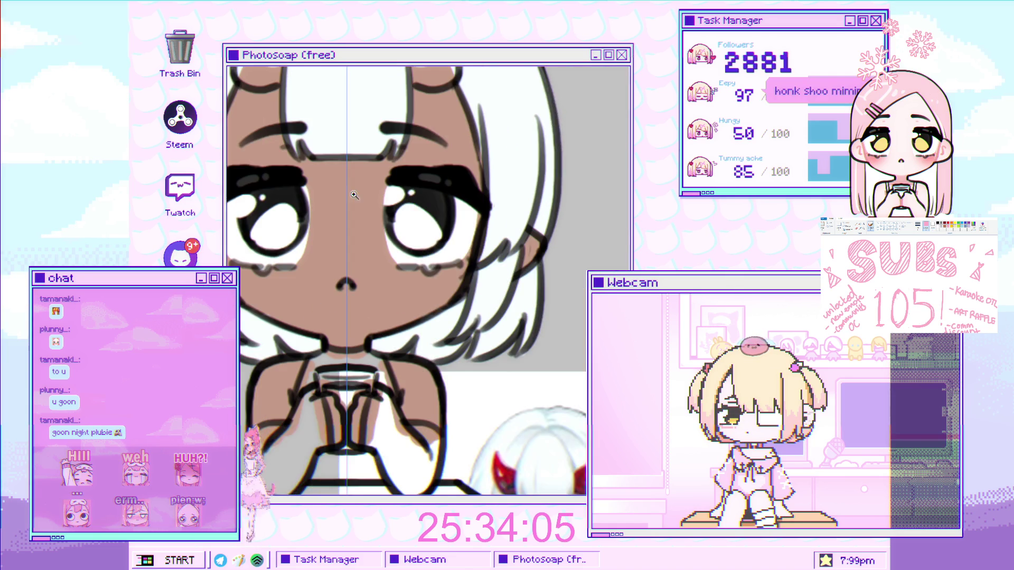
scroll(371, 192, "down", 2)
scroll(371, 193, "up", 3)
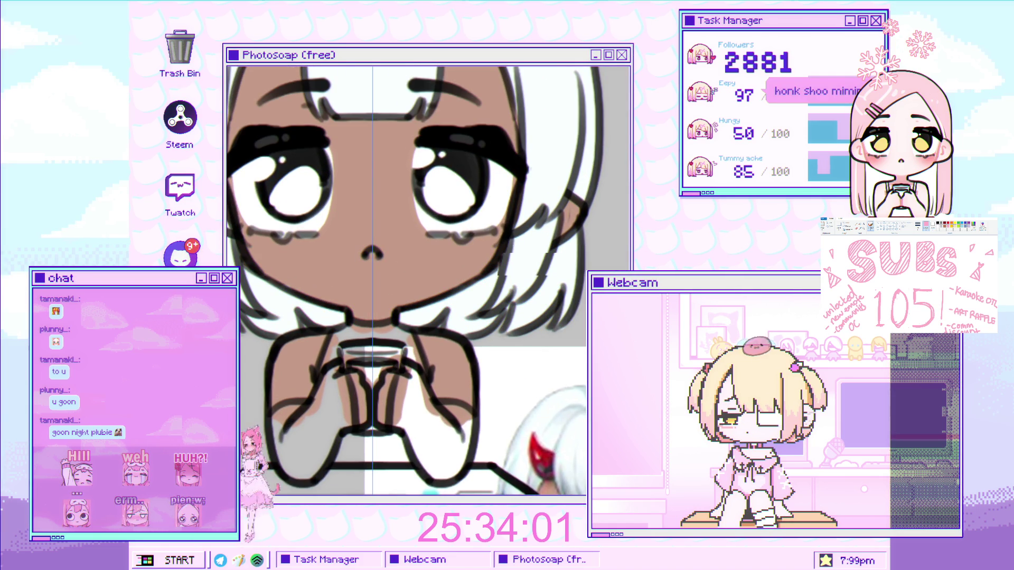
scroll(410, 278, "up", 2)
scroll(410, 278, "up", 1)
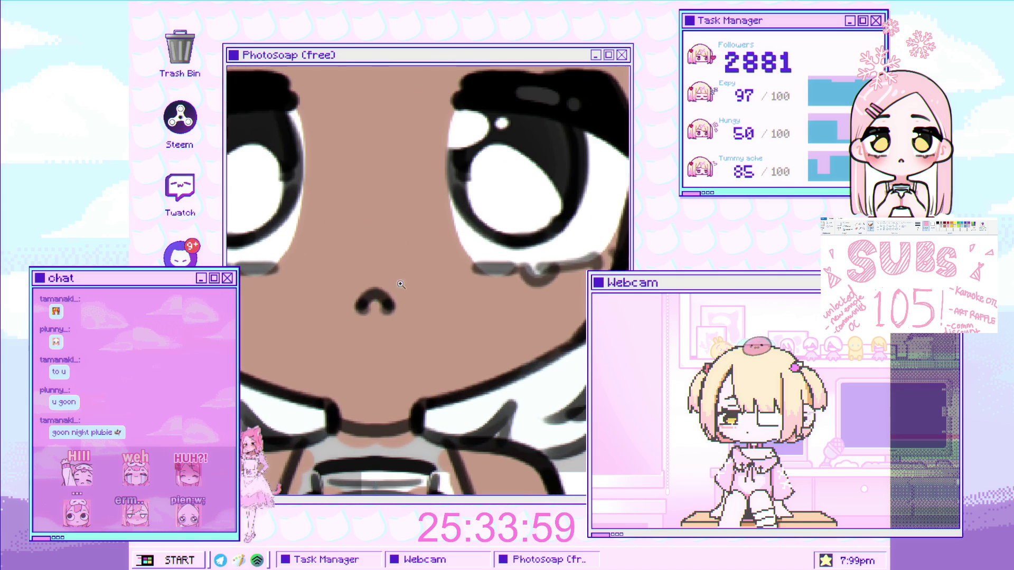
scroll(375, 307, "down", 2)
scroll(376, 306, "down", 1)
scroll(538, 362, "up", 1)
scroll(538, 362, "up", 1)
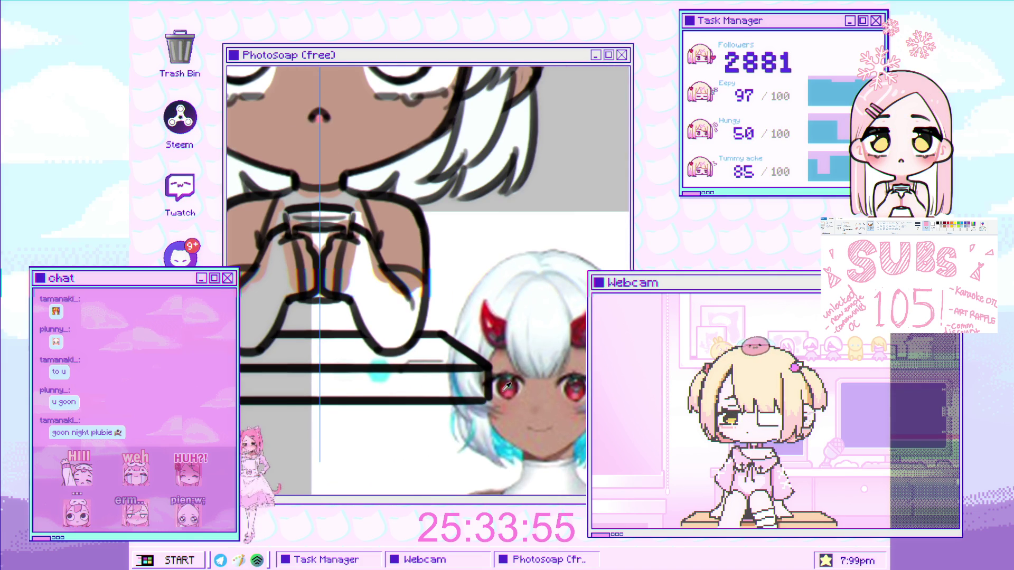
scroll(512, 385, "down", 1)
scroll(412, 211, "up", 2)
scroll(412, 211, "up", 1)
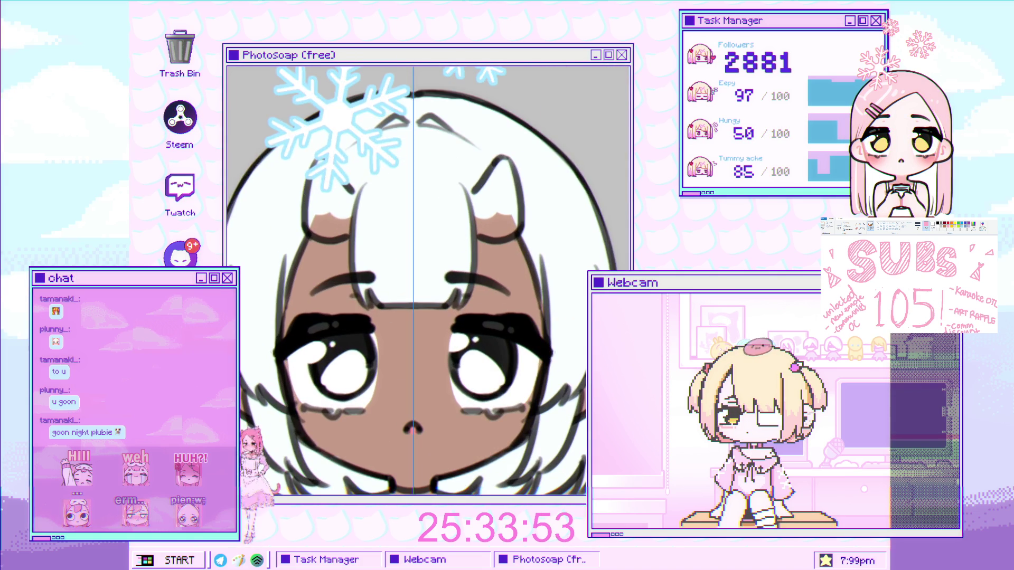
scroll(338, 327, "up", 2)
scroll(338, 328, "up", 1)
mouse_move(381, 317)
left_mouse_down()
mouse_move(363, 300)
mouse_move(359, 330)
left_mouse_up()
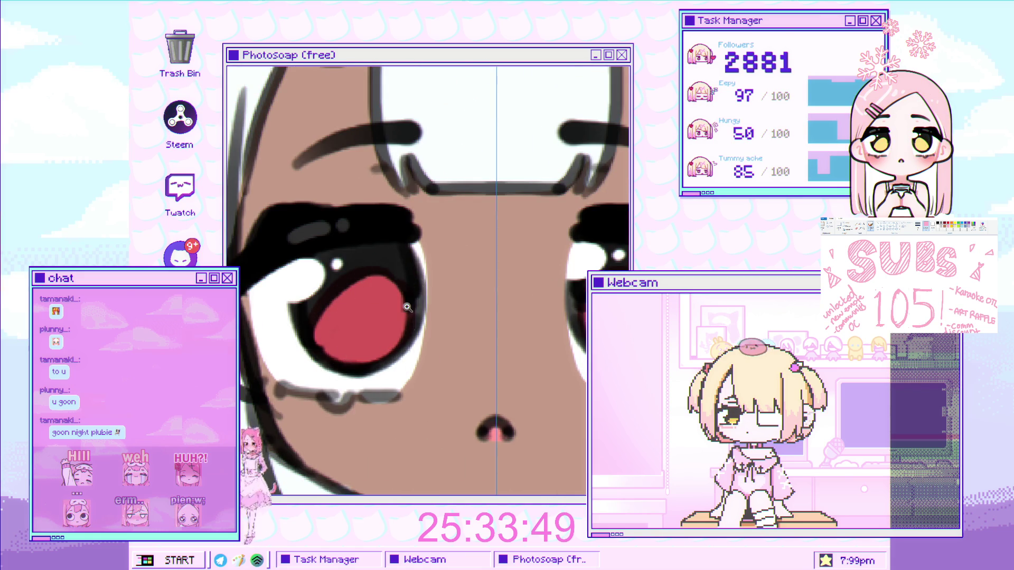
scroll(422, 285, "down", 3)
scroll(442, 246, "down", 1)
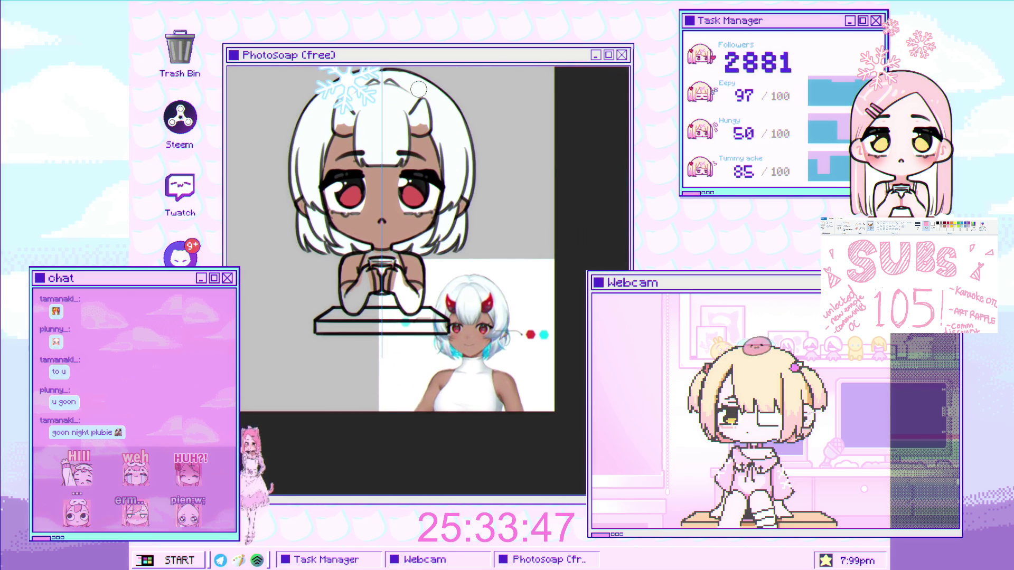
scroll(370, 248, "up", 2)
Cover the grey shading under the chin and beside the cup with white.
scroll(365, 253, "up", 1)
scroll(365, 253, "up", 3)
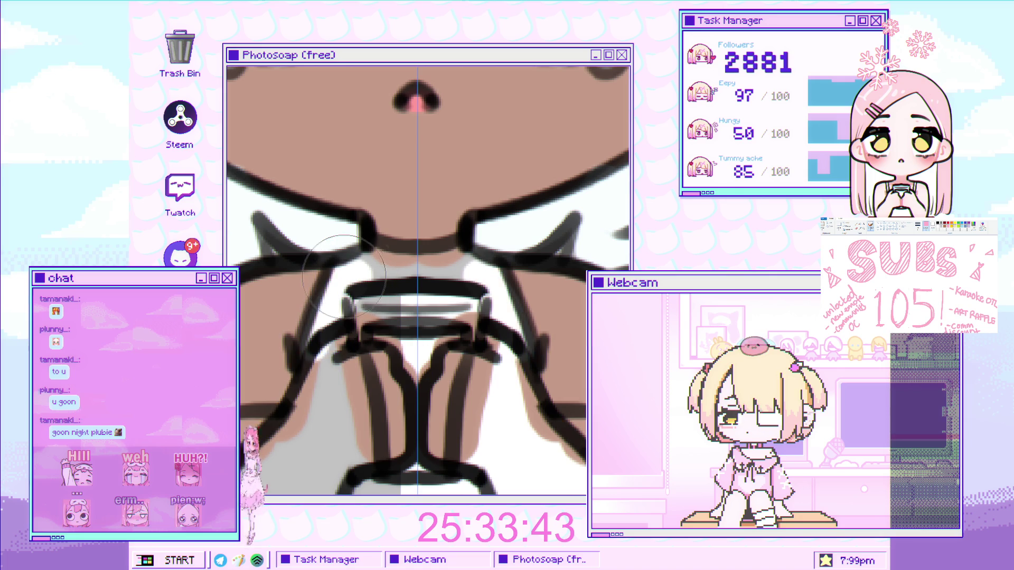
left_click_drag(344, 276, 413, 268)
left_click_drag(400, 380, 400, 286)
mouse_move(349, 248)
left_mouse_down()
mouse_move(367, 300)
mouse_move(290, 447)
left_mouse_up()
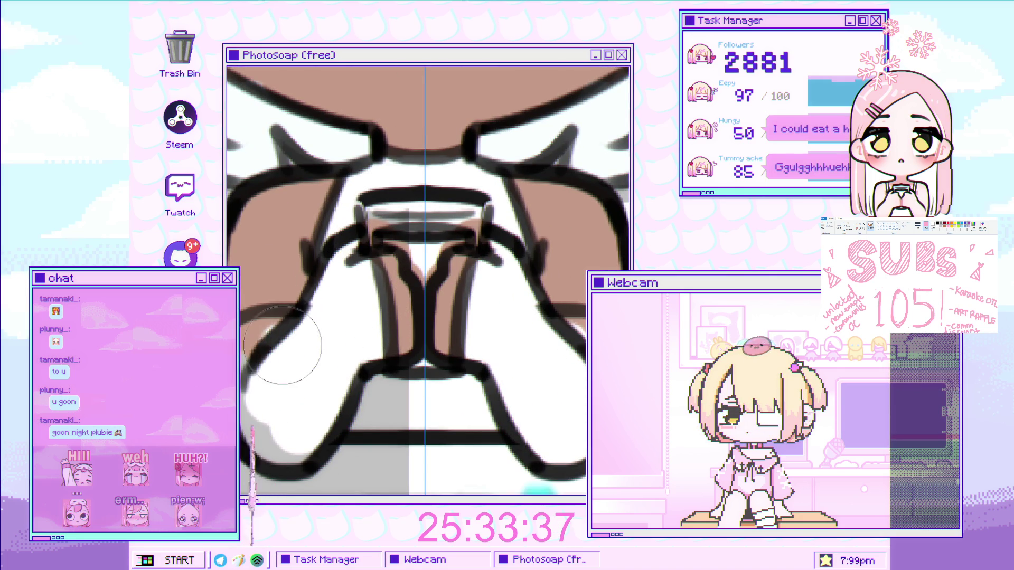
Fill the area under the cup between the hands with skin tone.
scroll(291, 446, "down", 3)
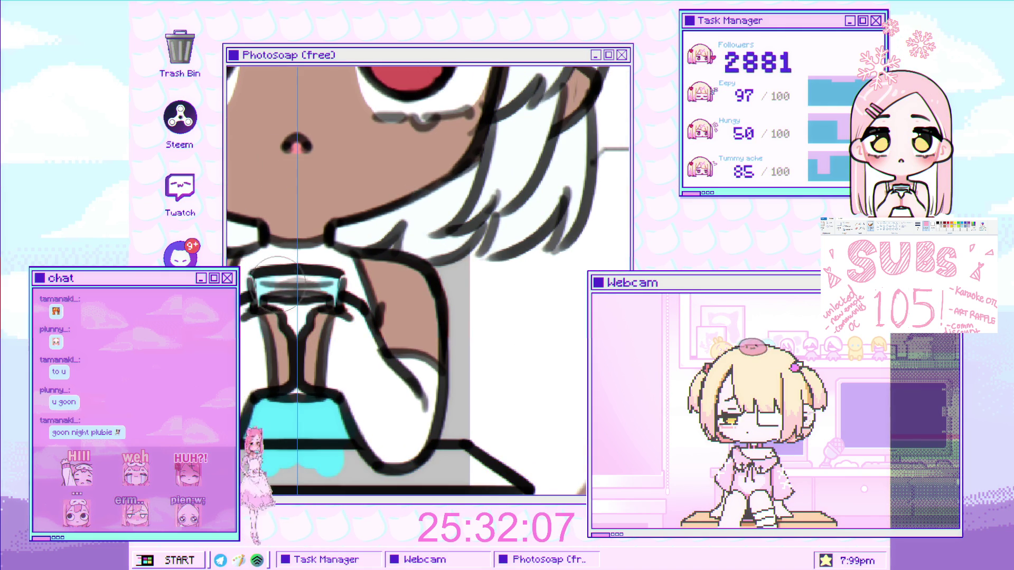
scroll(313, 381, "down", 5)
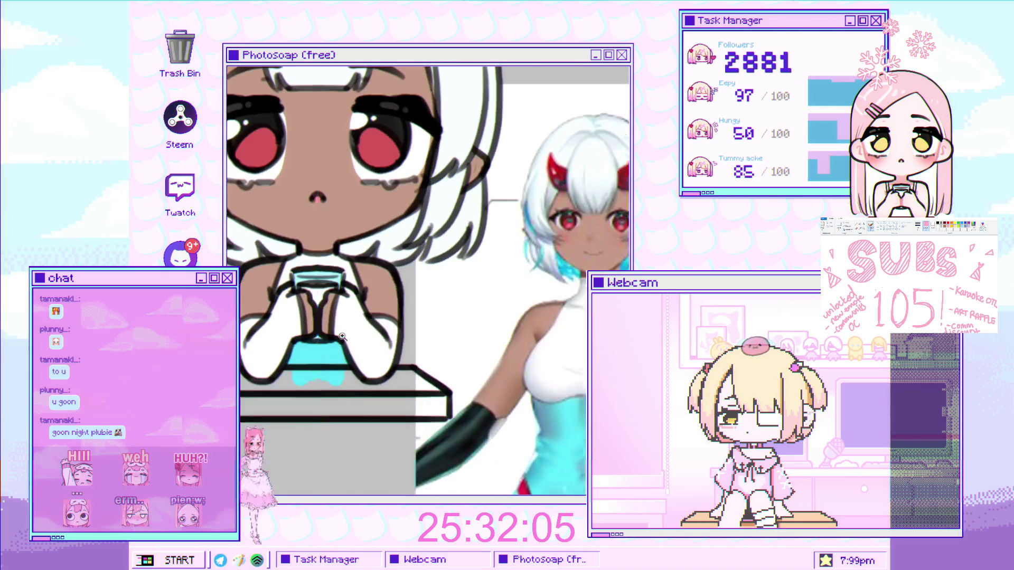
scroll(343, 283, "down", 3)
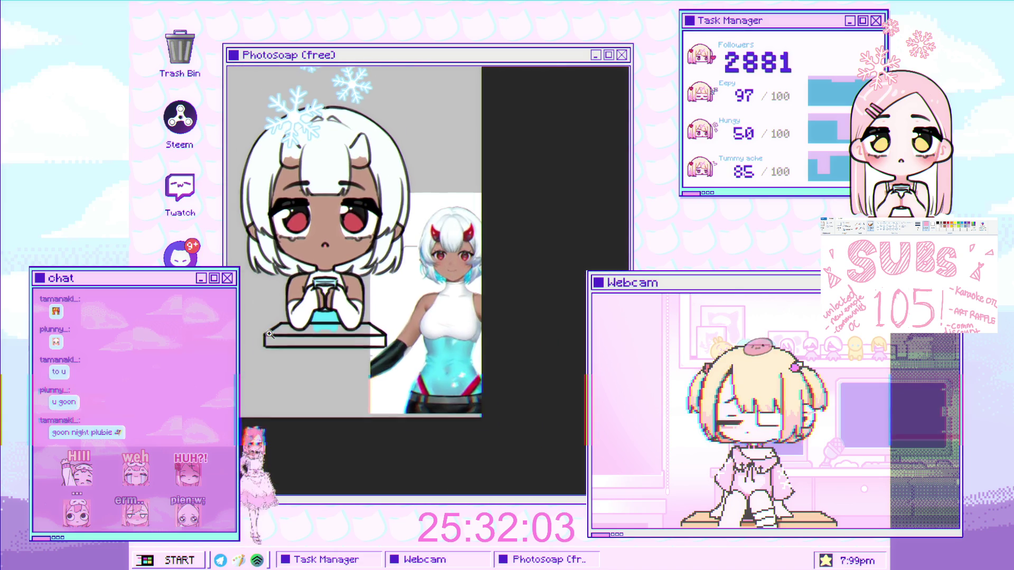
scroll(413, 321, "up", 3)
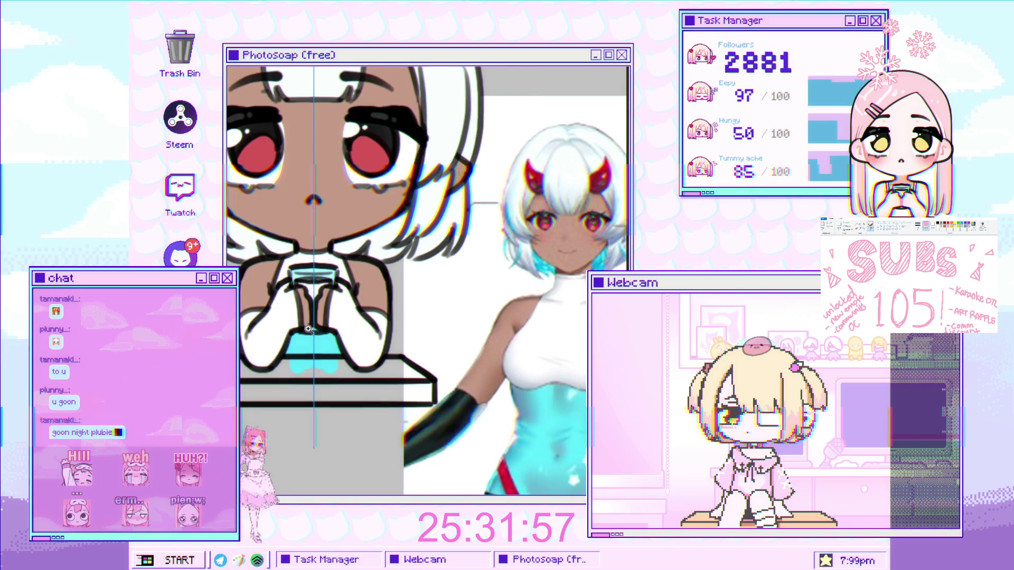
scroll(345, 307, "up", 1)
mouse_move(359, 370)
left_mouse_down()
mouse_move(265, 380)
mouse_move(454, 391)
mouse_move(253, 386)
left_mouse_up()
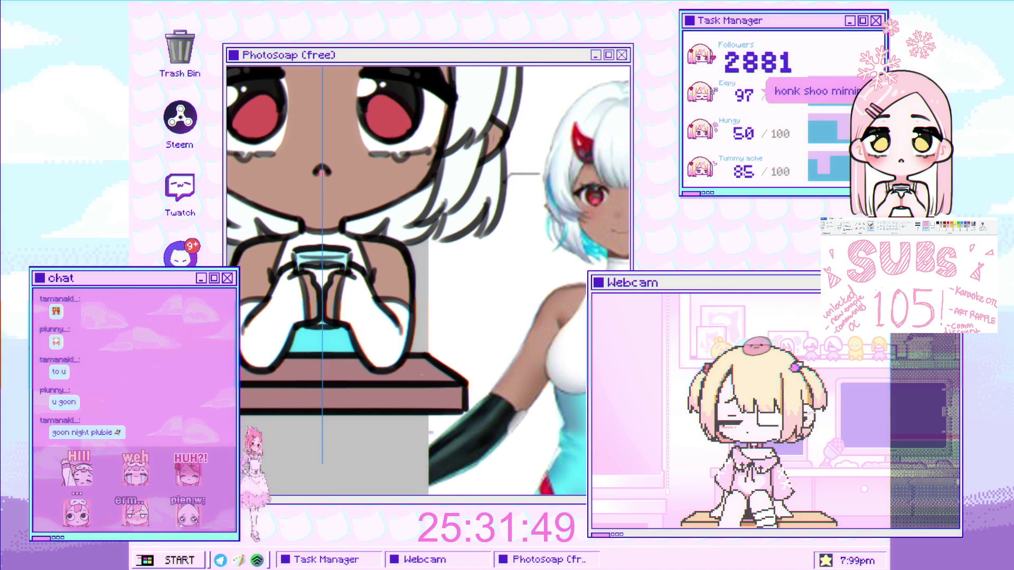
Paint both horns red, including their edges and tips.
scroll(338, 337, "down", 3)
scroll(338, 337, "up", 2)
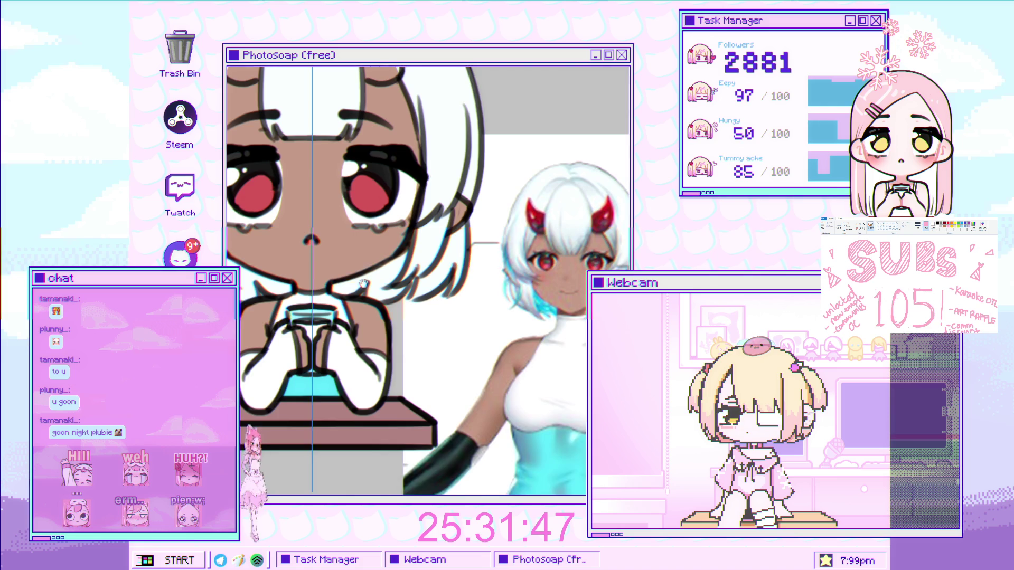
scroll(337, 337, "down", 3)
scroll(338, 337, "up", 1)
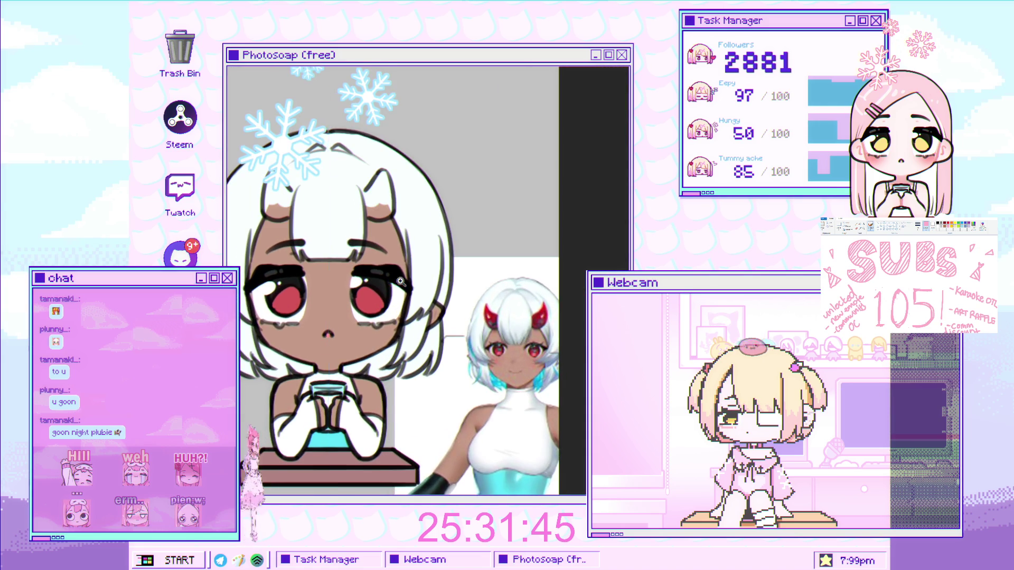
scroll(434, 284, "up", 2)
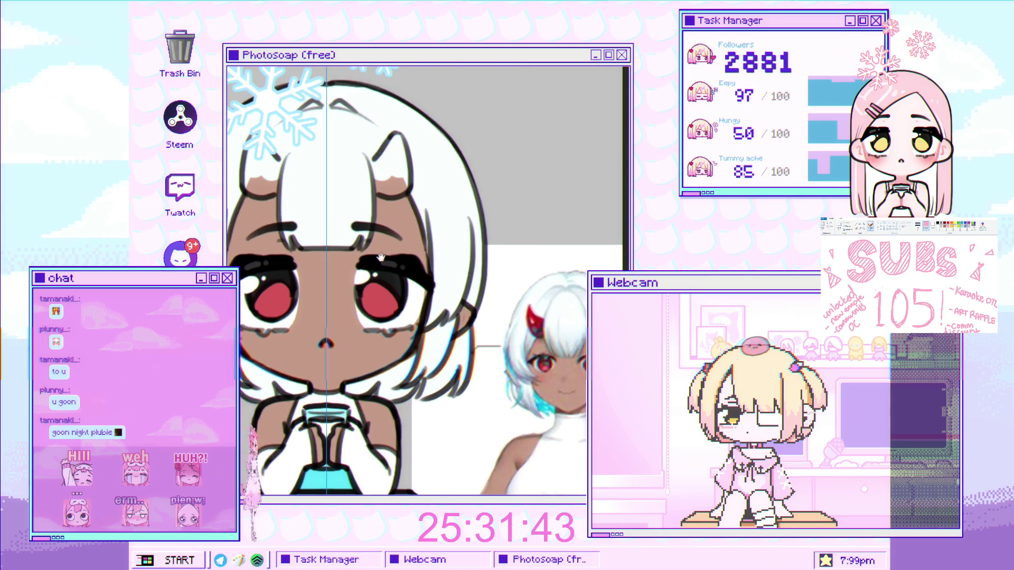
scroll(434, 284, "up", 2)
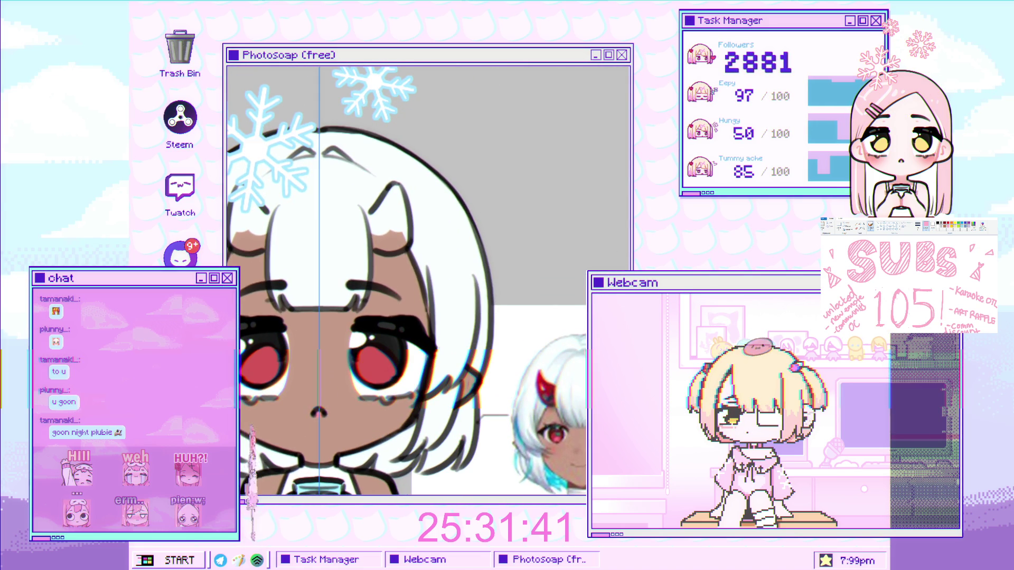
scroll(253, 212, "up", 2)
mouse_move(245, 248)
left_mouse_down()
mouse_move(248, 206)
mouse_move(274, 222)
left_mouse_up()
scroll(254, 198, "up", 1)
mouse_move(472, 180)
left_mouse_down()
mouse_move(455, 203)
mouse_move(463, 263)
left_mouse_up()
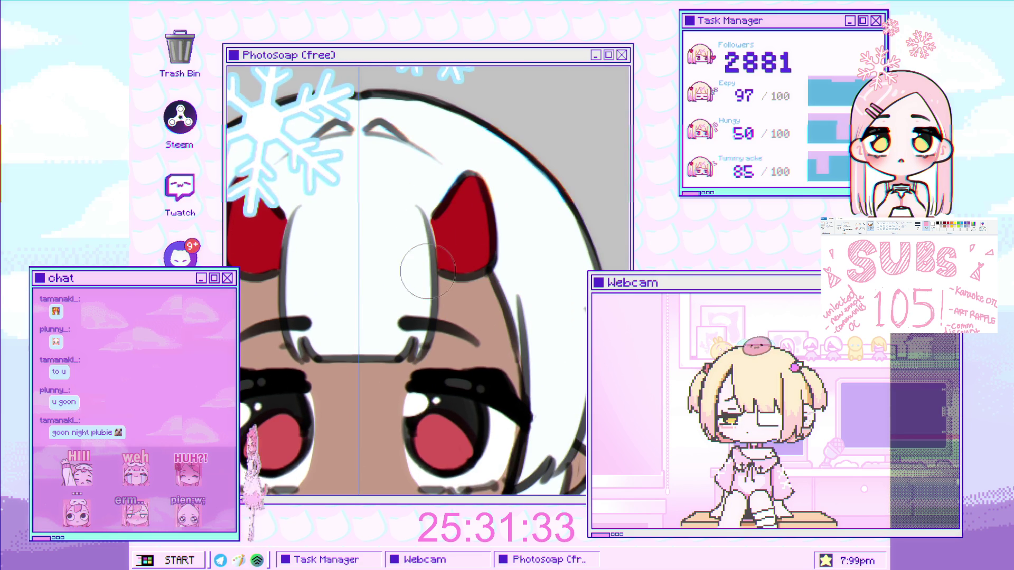
Shade the inside of the right horn a darker red.
scroll(384, 297, "down", 1)
scroll(384, 297, "down", 3)
scroll(396, 260, "up", 3)
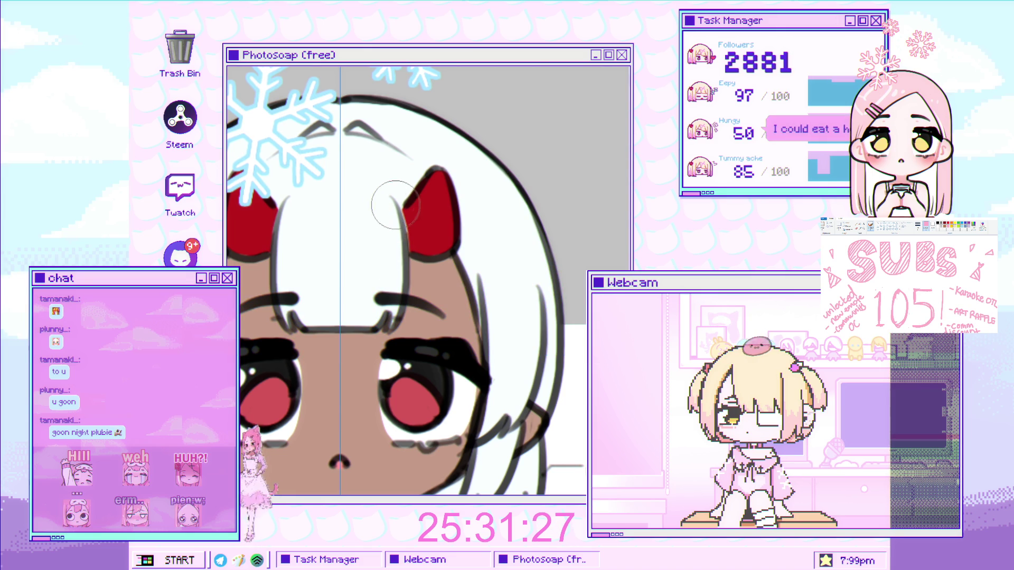
scroll(400, 236, "down", 3)
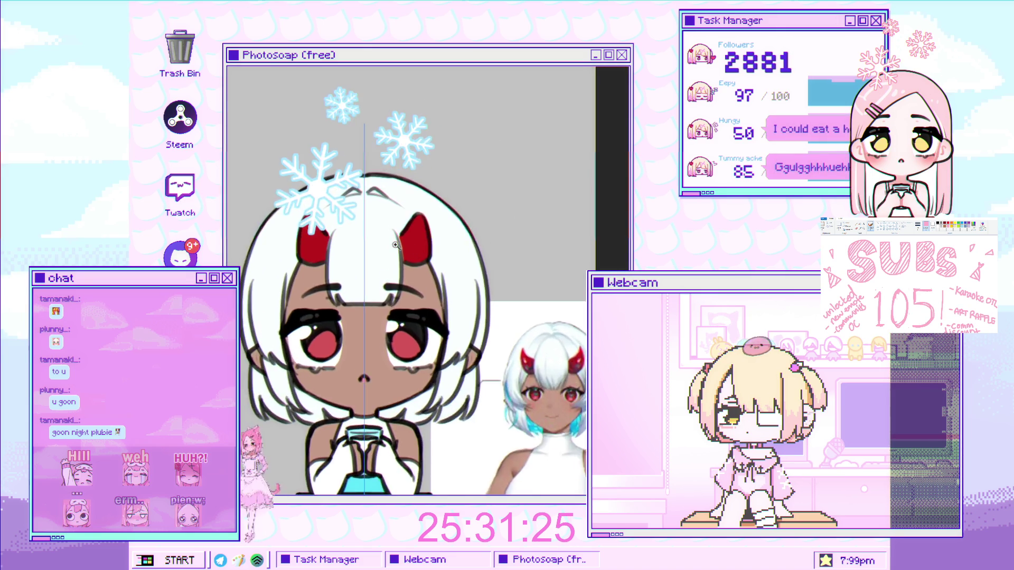
scroll(420, 240, "up", 3)
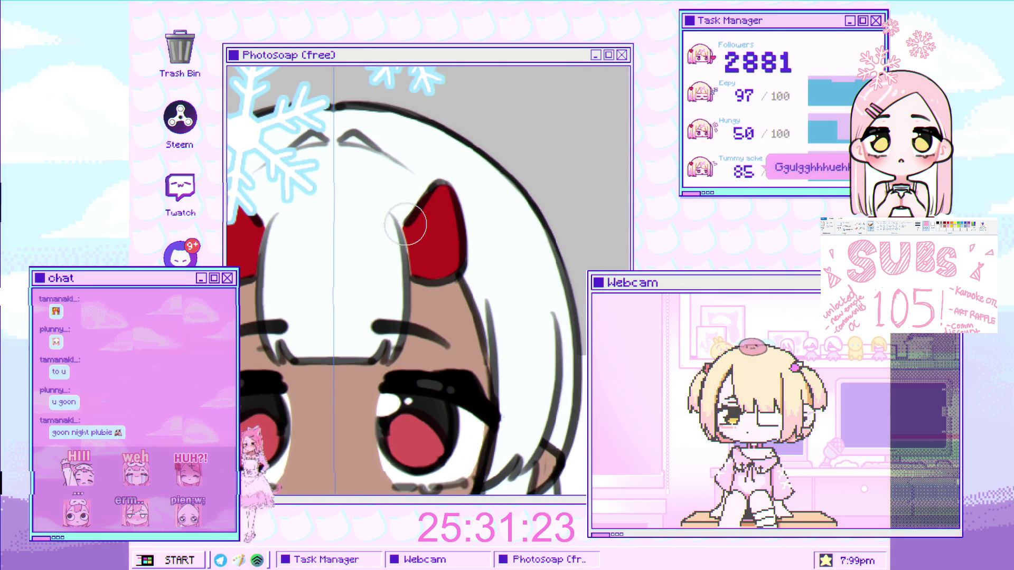
scroll(412, 241, "down", 3)
left_click_drag(476, 251, 468, 216)
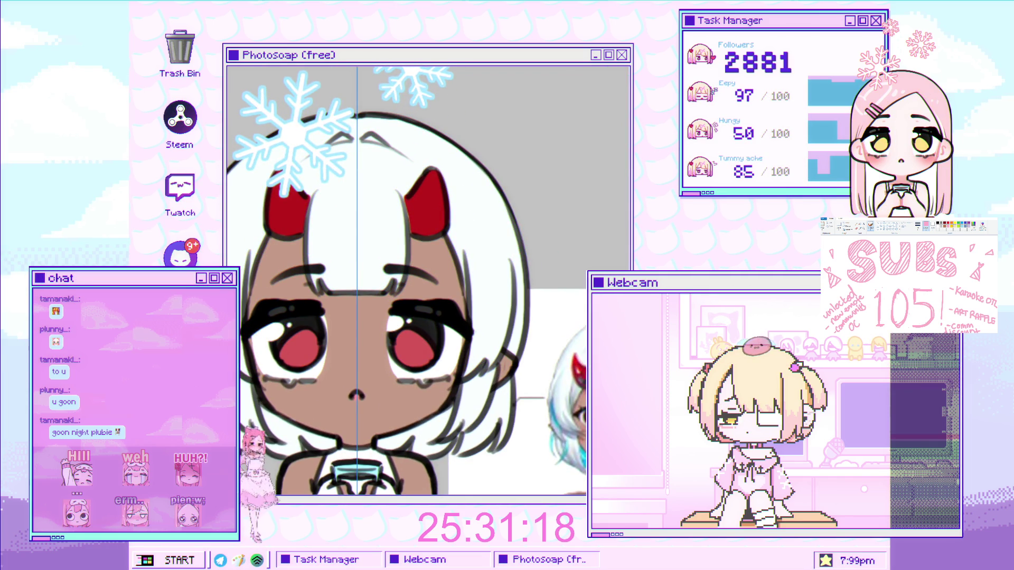
scroll(291, 180, "up", 2)
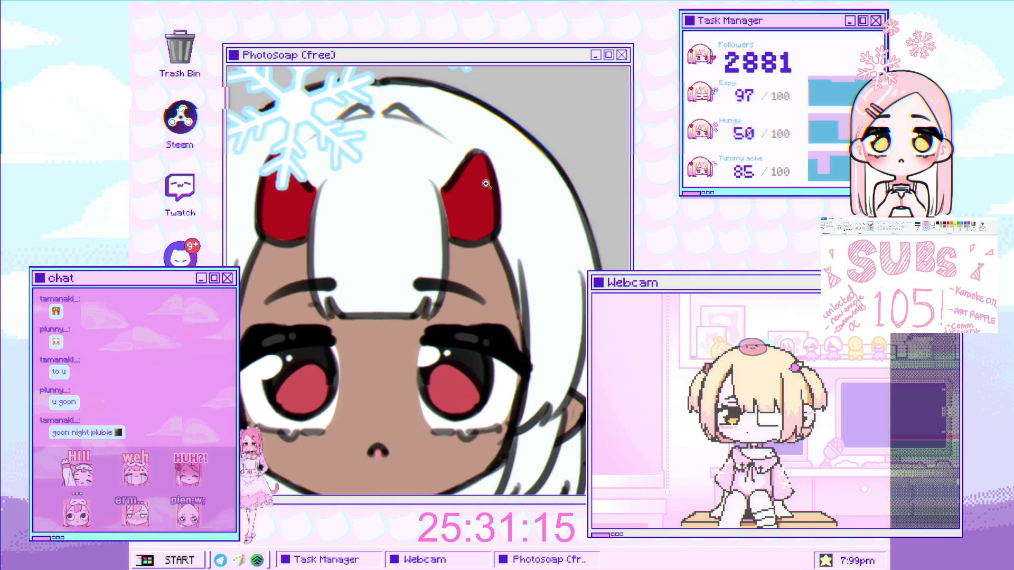
scroll(457, 215, "up", 1)
left_click_drag(457, 214, 483, 165)
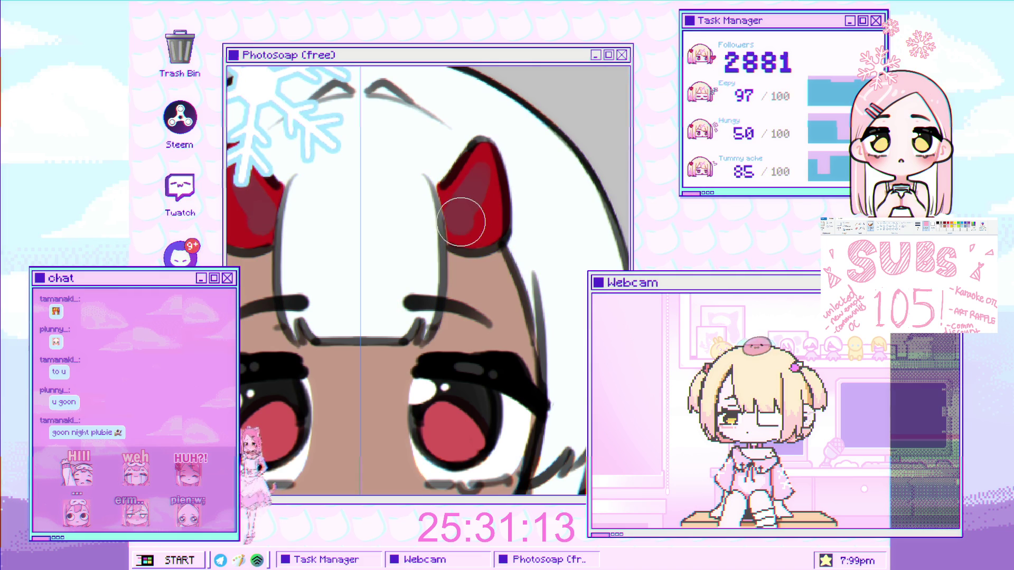
scroll(491, 187, "down", 4)
scroll(475, 211, "down", 1)
scroll(467, 227, "up", 1)
scroll(467, 227, "up", 1)
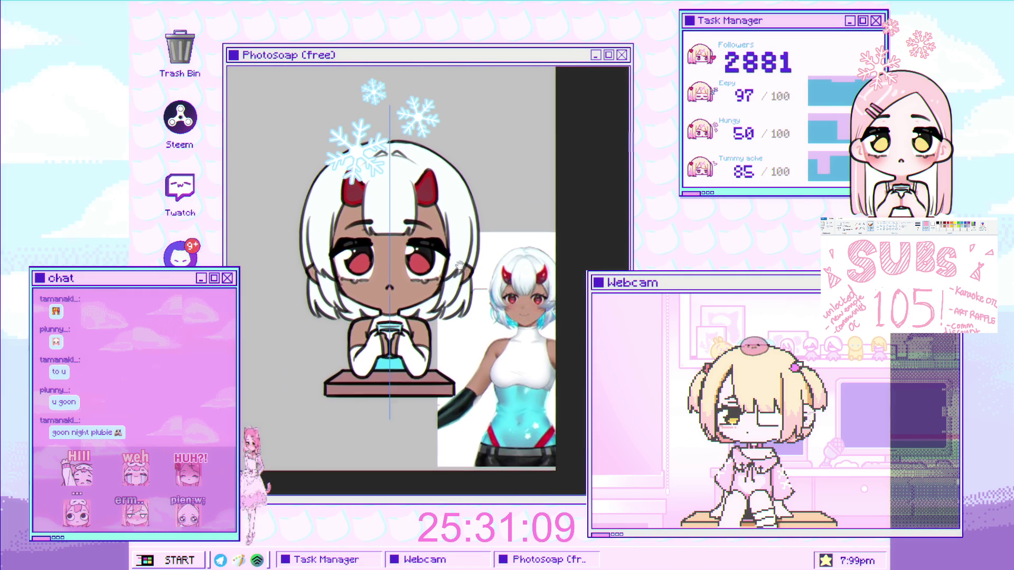
scroll(507, 196, "up", 1)
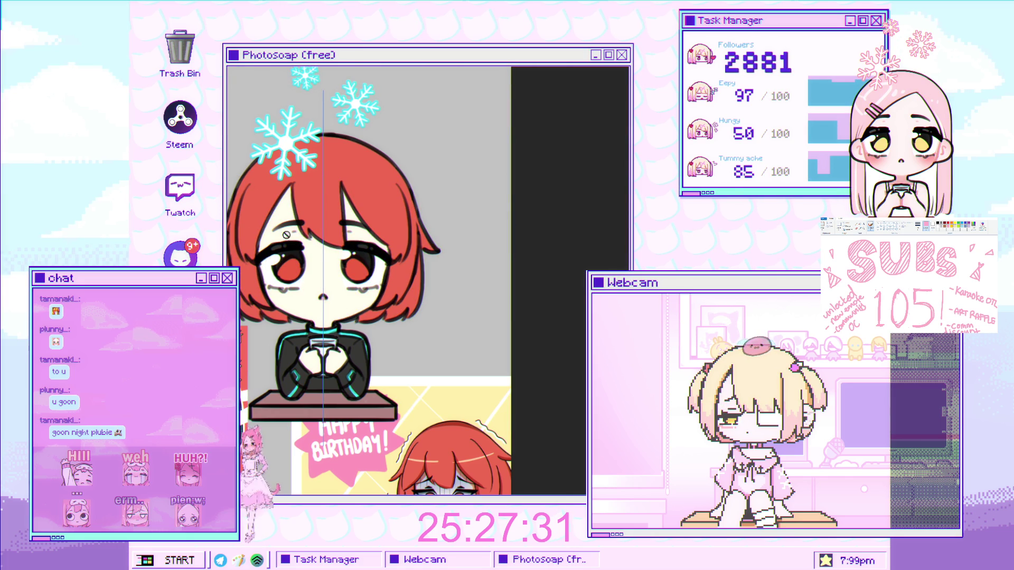
Zoom the view to inspect the finished red-haired chibi.
scroll(372, 257, "up", 3)
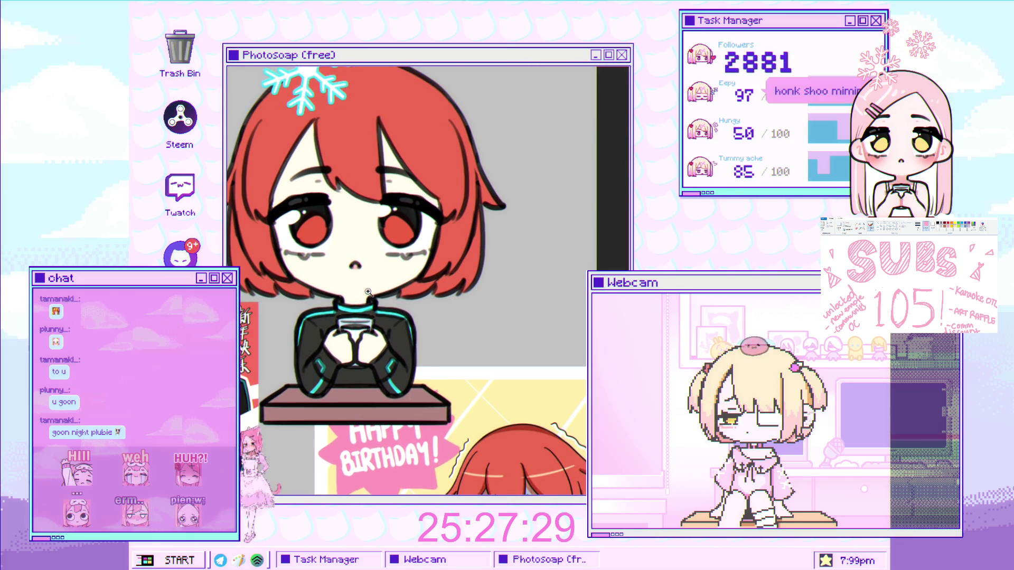